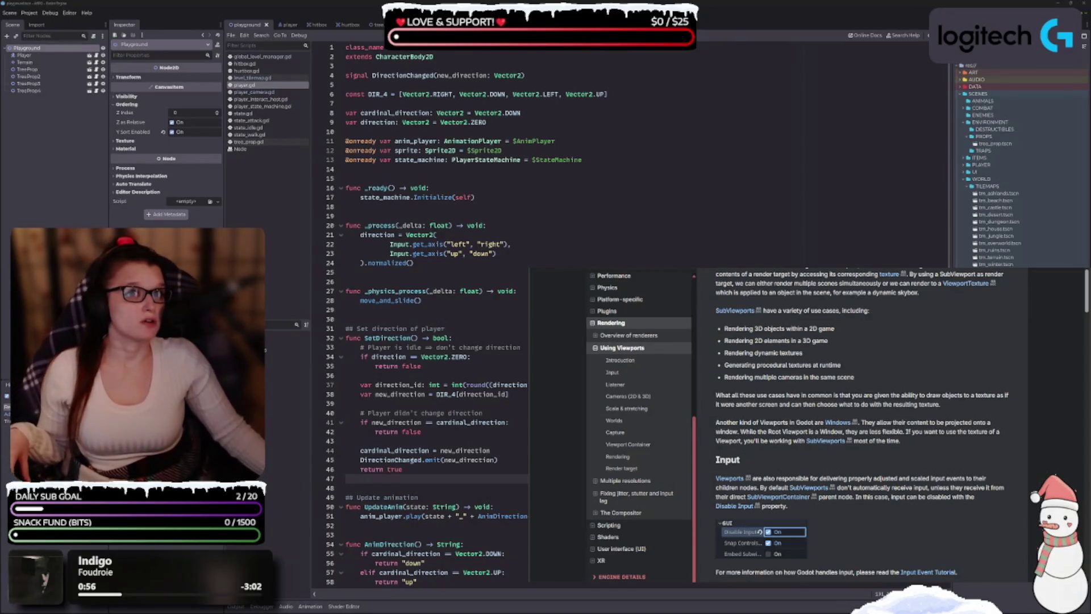
- Scroll the Using Viewports page past Input and Listener to reach Cameras (2D & 3D)
scroll(861, 426, "down", 5)
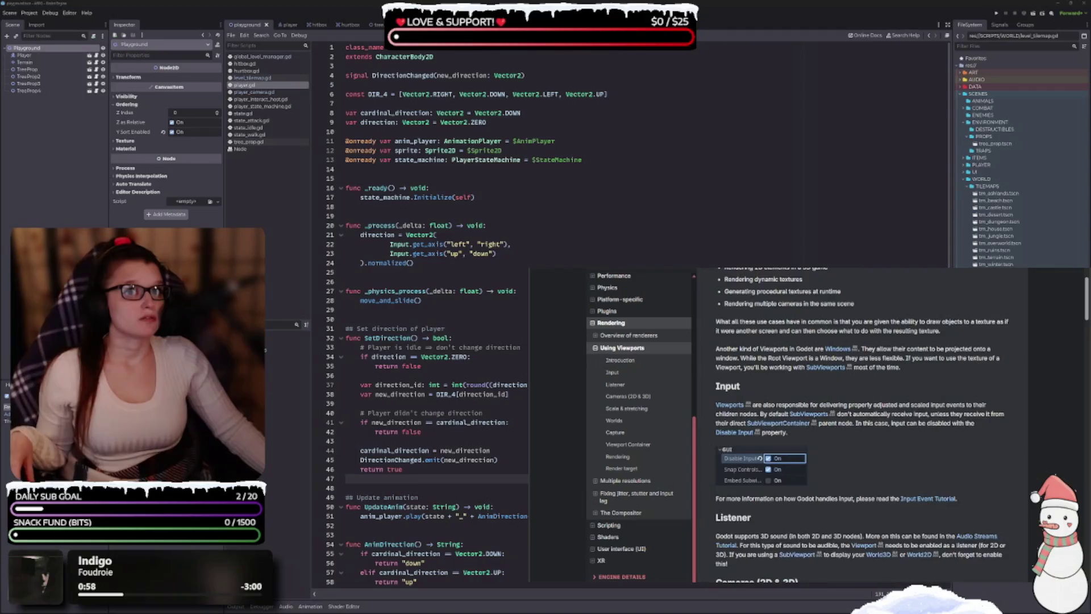
scroll(861, 426, "down", 5)
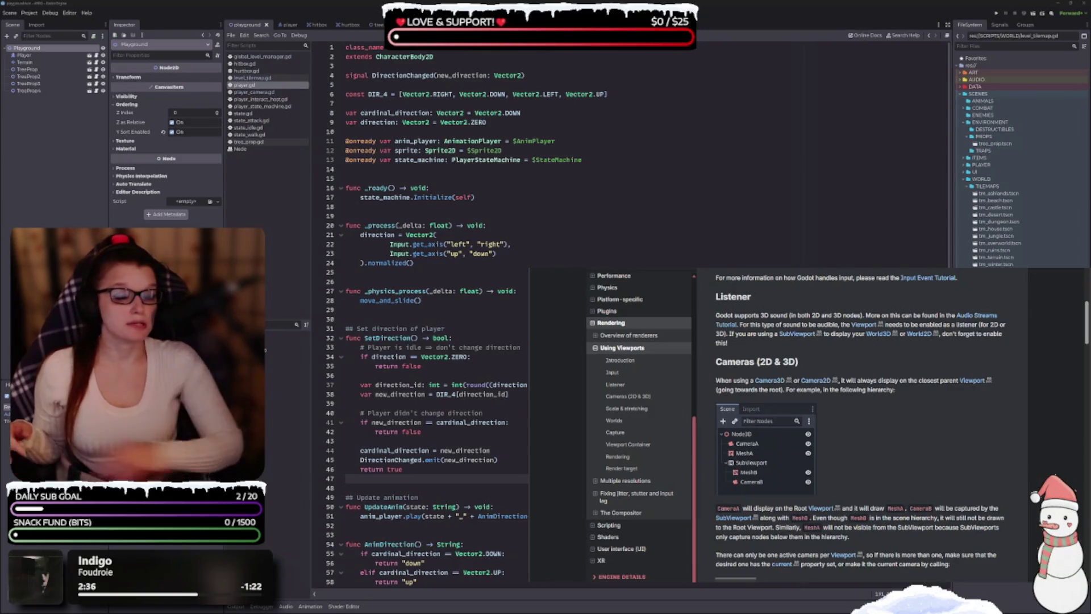
- Read through Scale & stretching, Worlds, Capture, Viewport Container and Render target, stopping at Clear/Update Mode
scroll(861, 426, "down", 3)
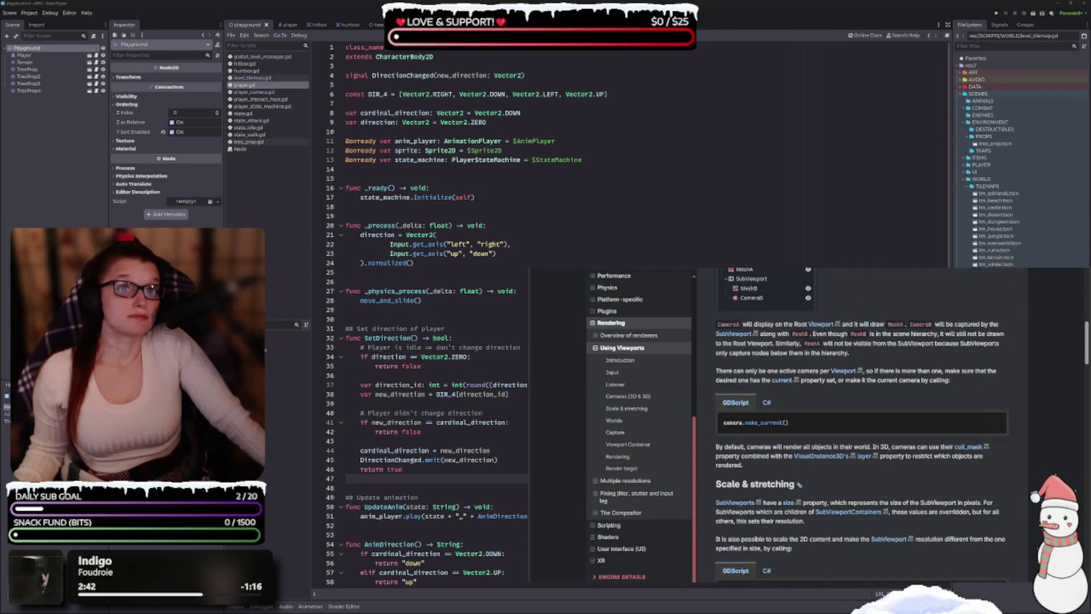
scroll(861, 426, "down", 5)
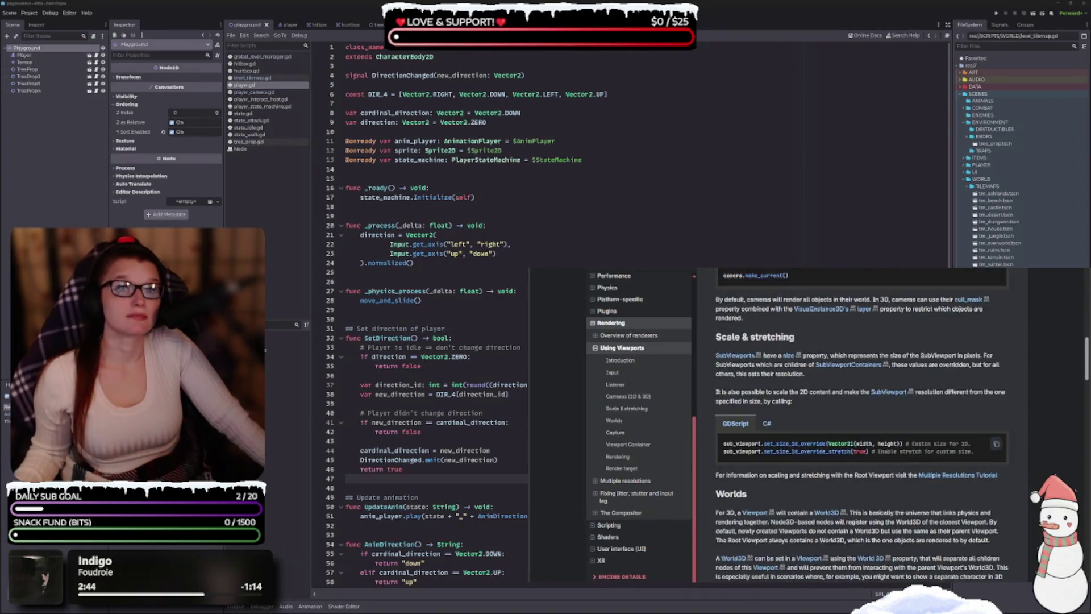
scroll(861, 426, "down", 1)
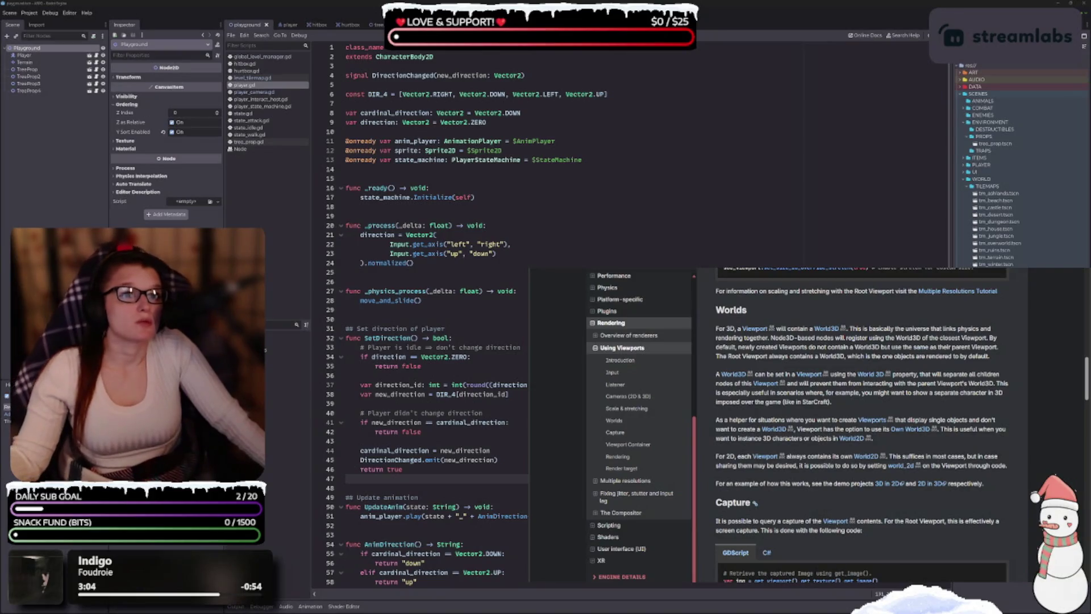
scroll(861, 426, "down", 3)
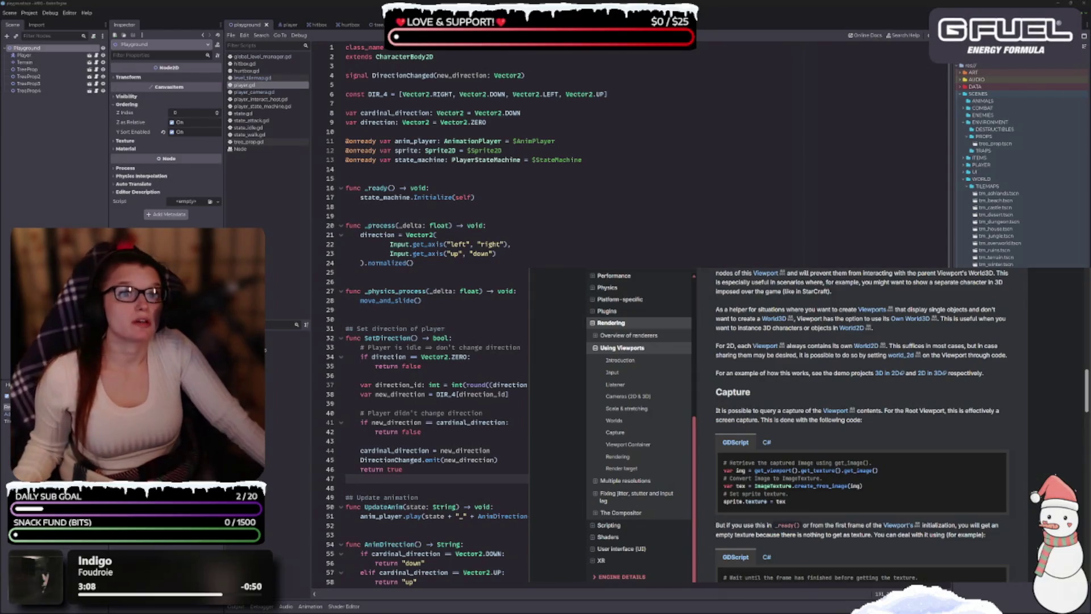
scroll(861, 426, "down", 2)
scroll(861, 426, "down", 5)
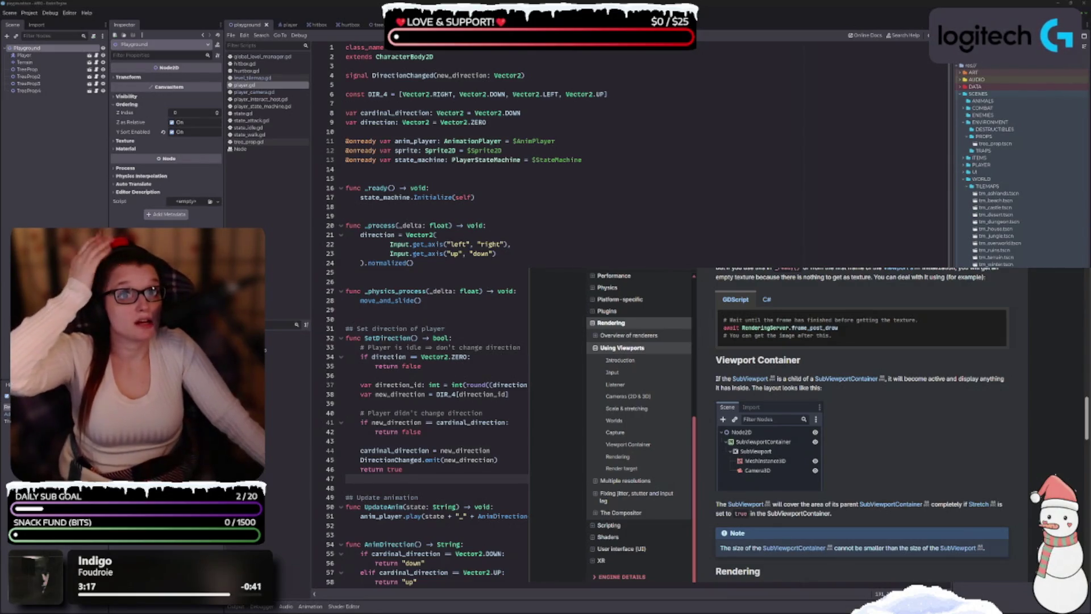
scroll(862, 424, "down", 4)
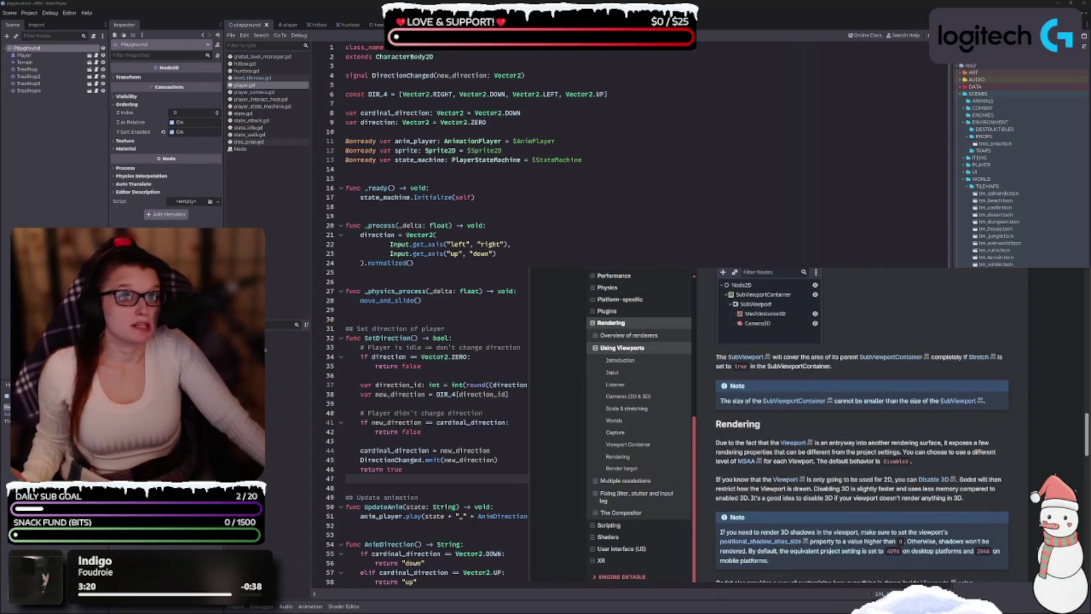
scroll(861, 423, "down", 1)
scroll(866, 423, "down", 5)
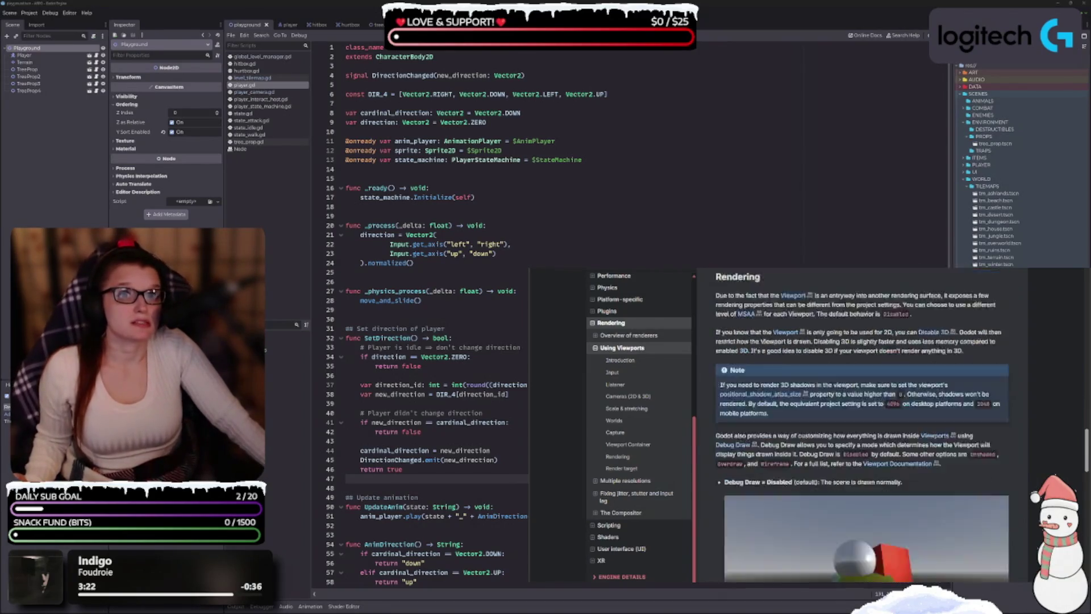
scroll(866, 423, "down", 4)
scroll(866, 423, "down", 3)
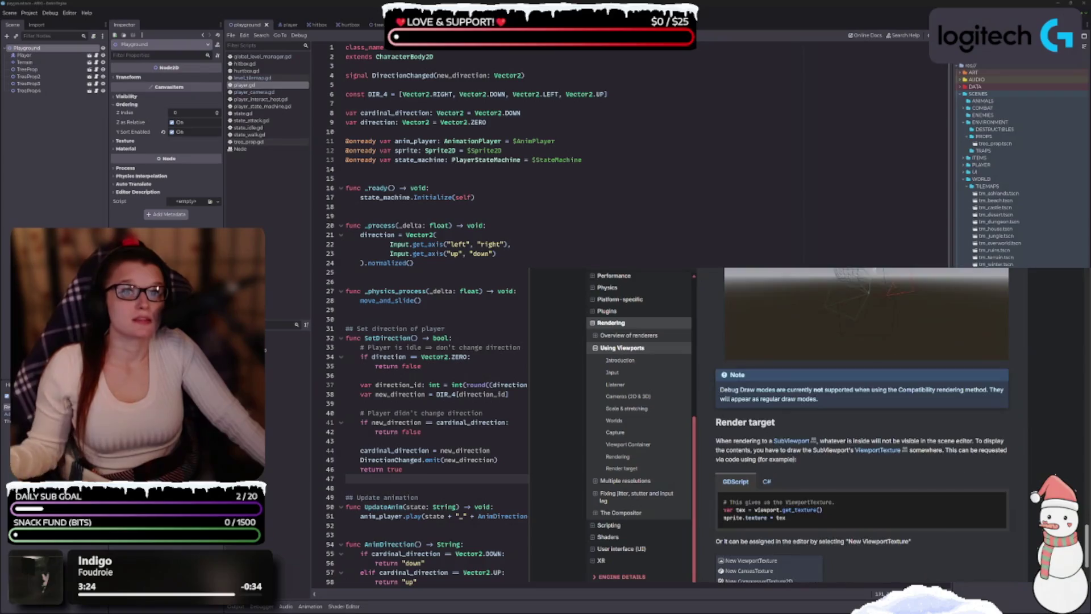
scroll(861, 424, "down", 6)
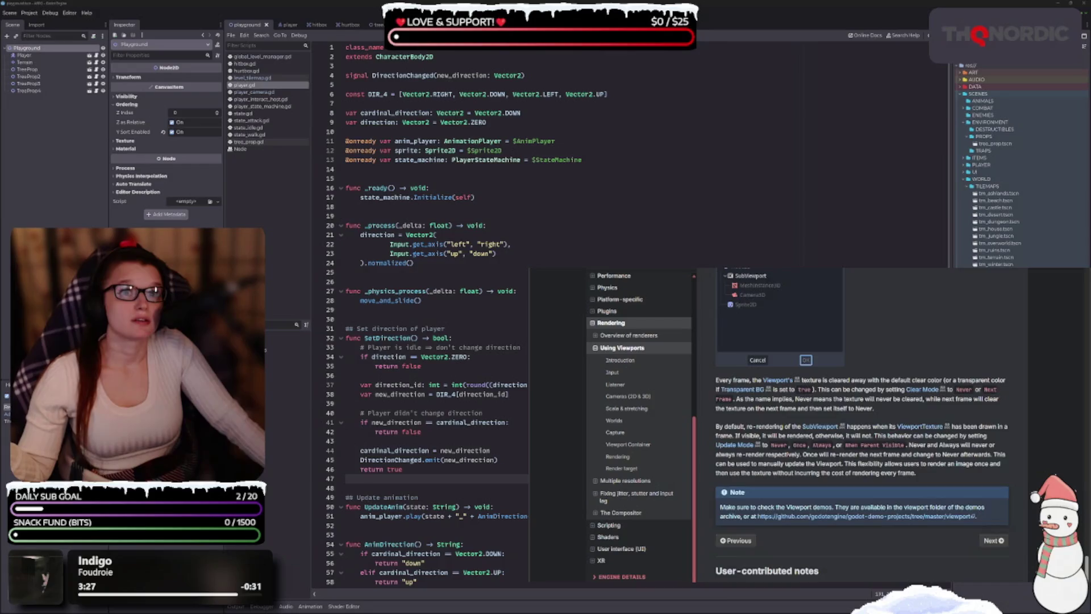
scroll(861, 423, "down", 4)
scroll(861, 424, "up", 5)
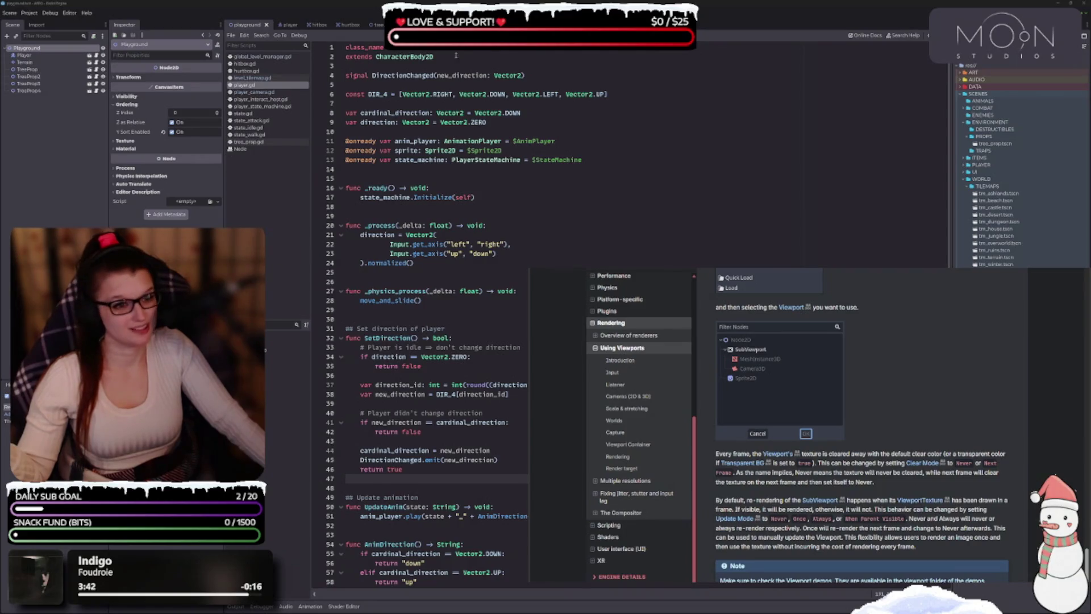
- Switch to the 2D workspace and scroll around the playground map
key("ctrl+F1")
scroll(491, 255, "down", 3)
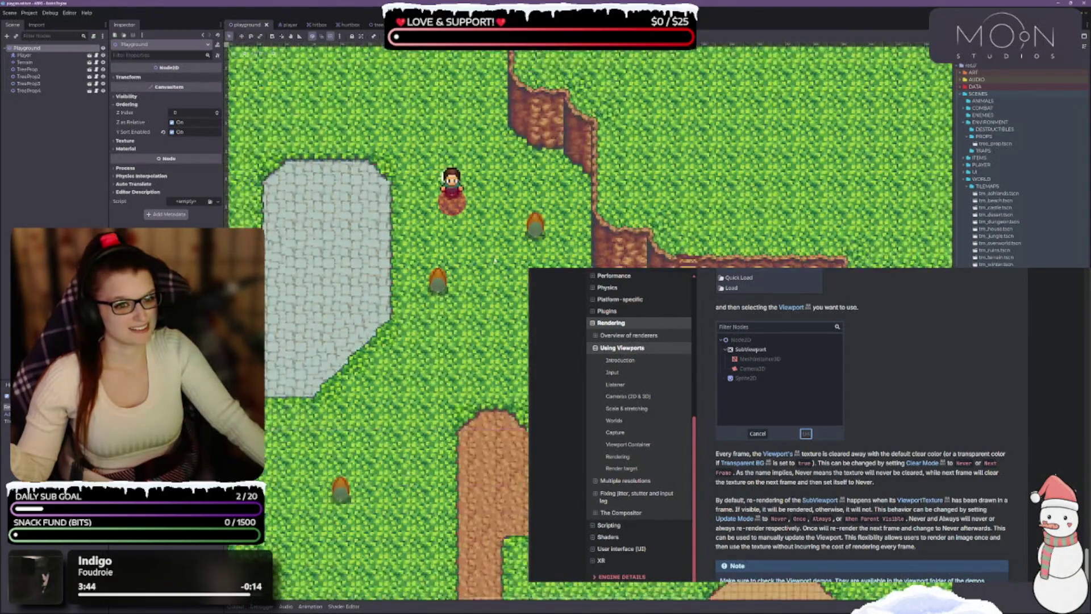
scroll(608, 341, "up", 2)
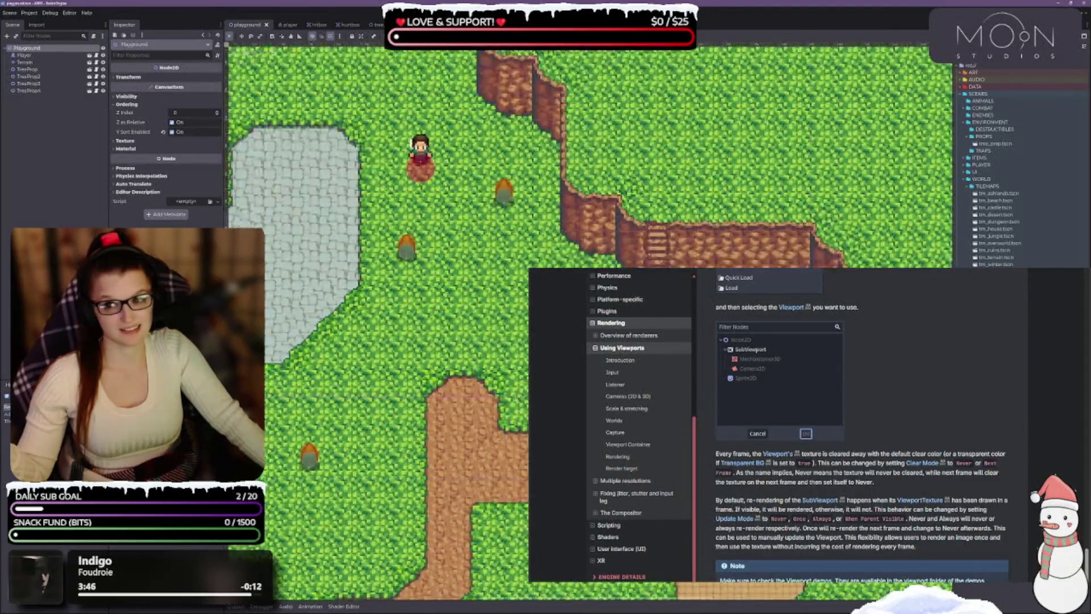
scroll(608, 341, "down", 2)
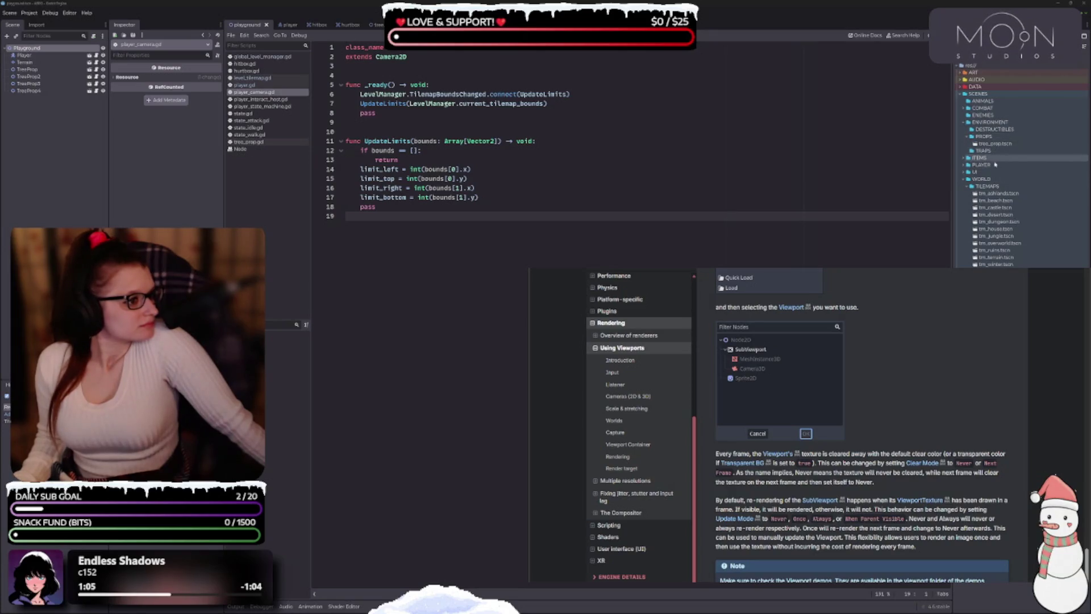
- Open the player scene from the PLAYER folder and try camera position smoothing, then undo it
left_click(967, 165)
double_click(992, 173)
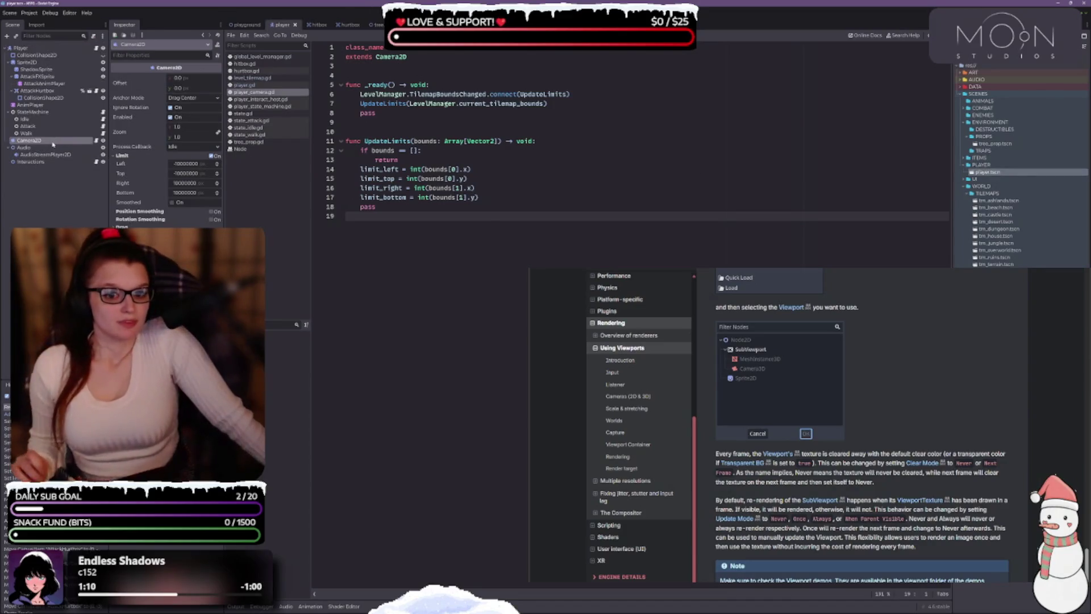
left_click(210, 212)
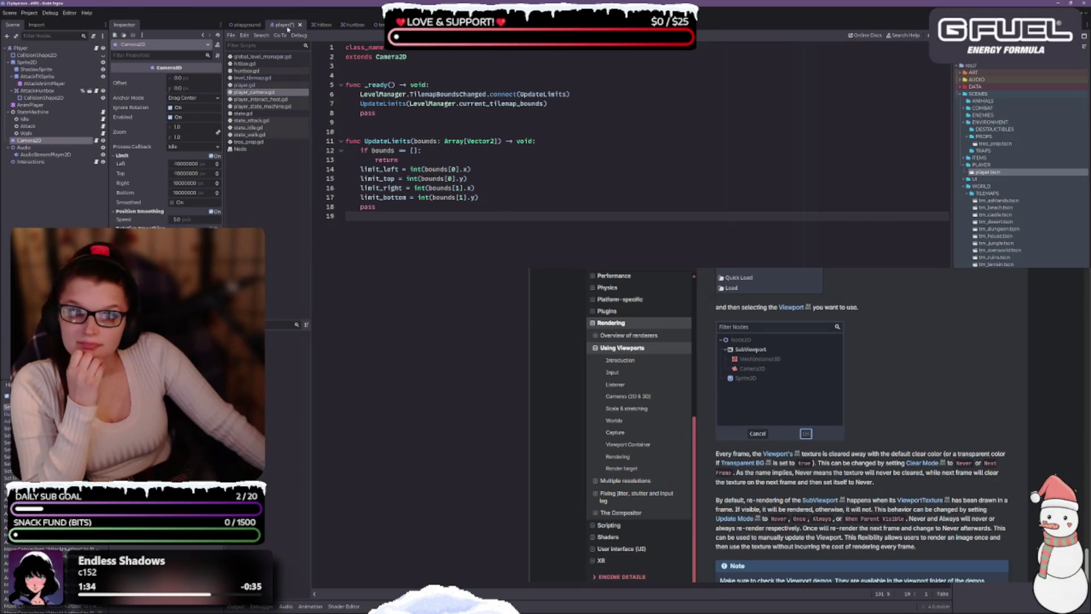
key("ctrl+z")
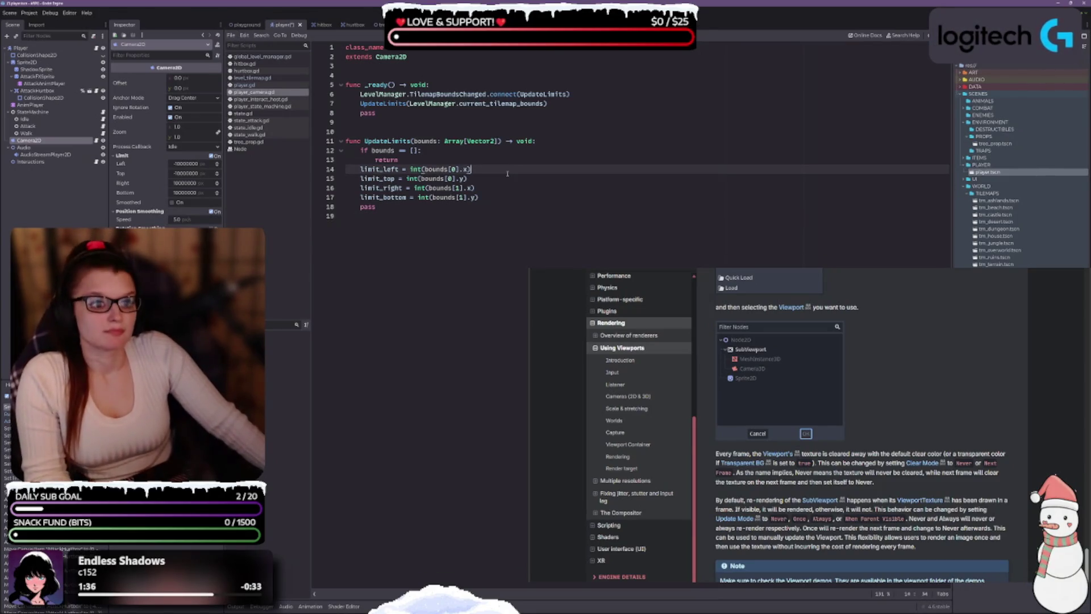
- Back in the Playground scene, select its root node and show the tilemap in 2D
left_click(243, 25)
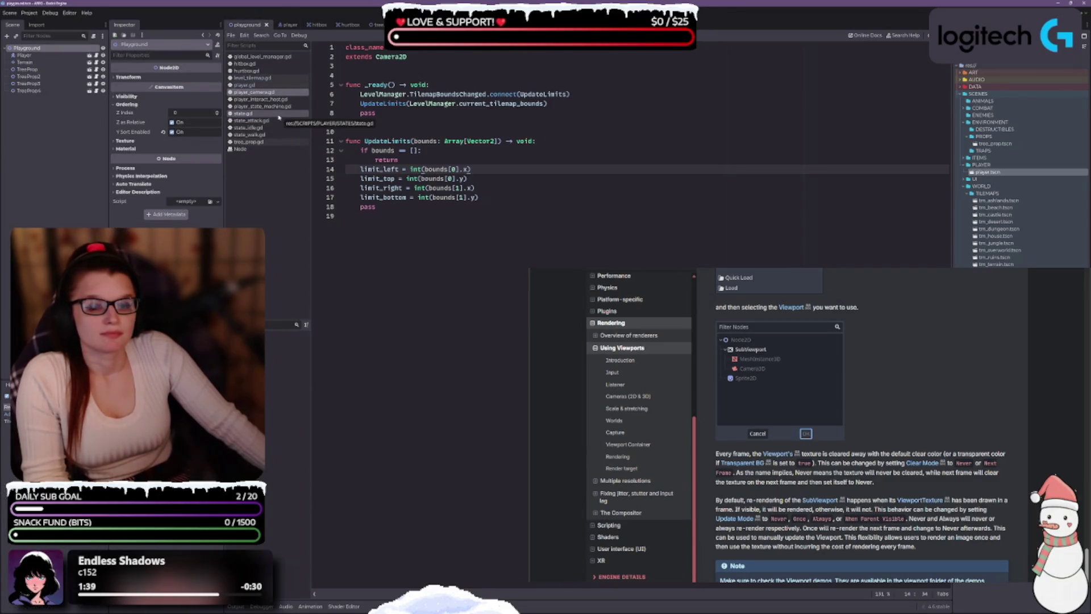
left_click(39, 62)
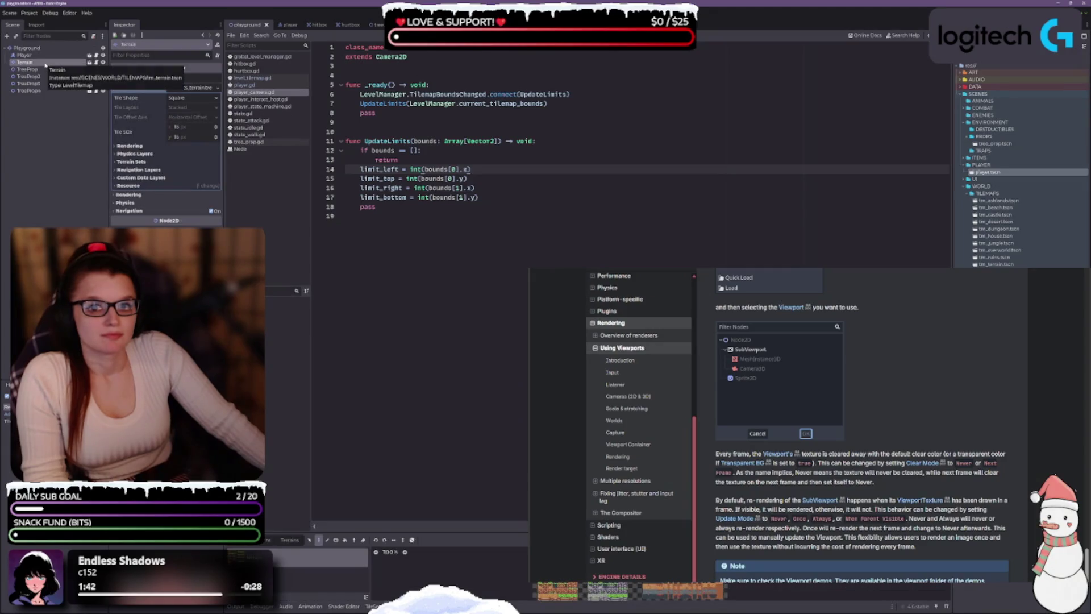
left_click(27, 48)
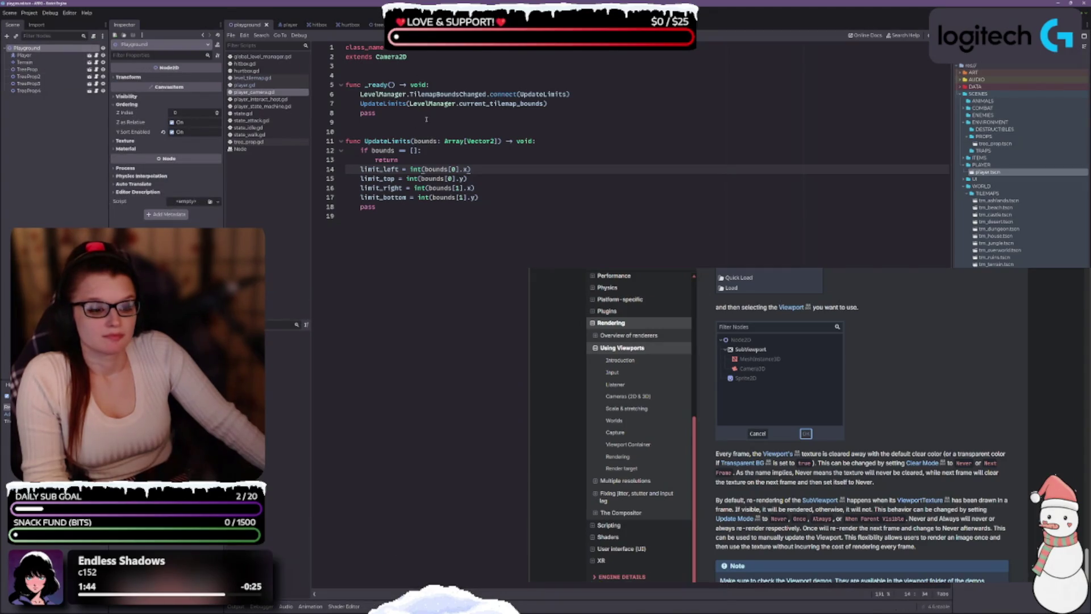
key("ctrl+F1")
scroll(498, 444, "down", 3)
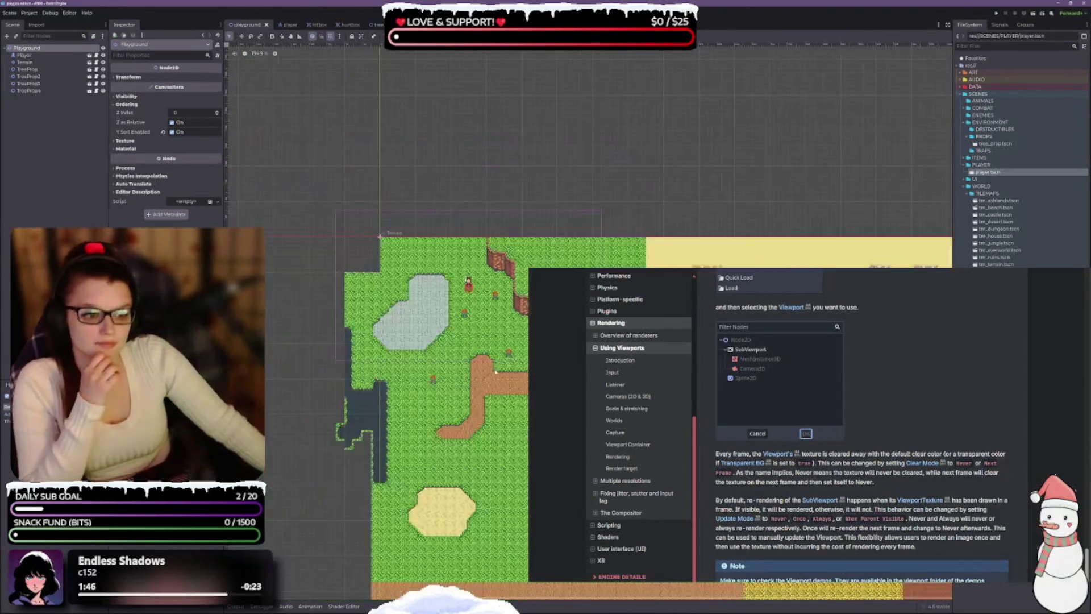
left_click_drag(447, 371, 431, 303)
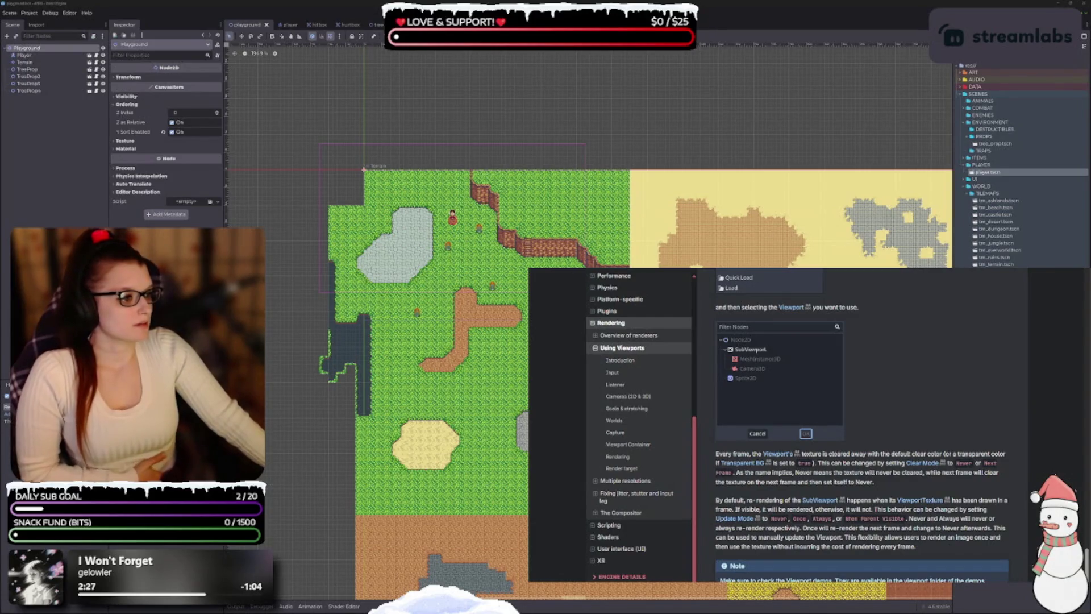
- Uncheck Position Smoothing on the player scene's Camera2D and save the player scene
key("ctrl+F3")
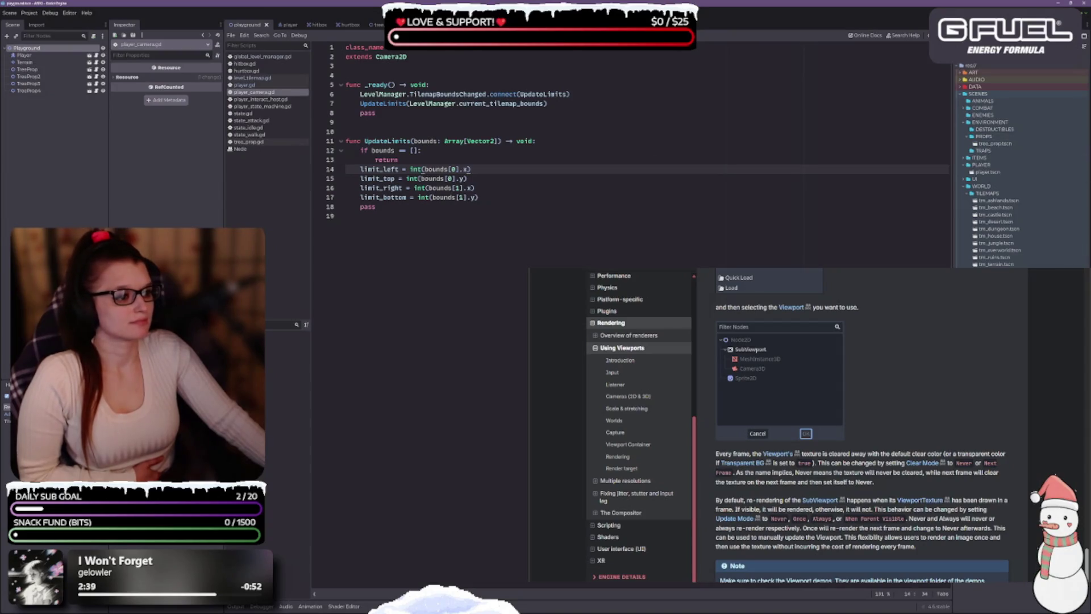
left_click(282, 25)
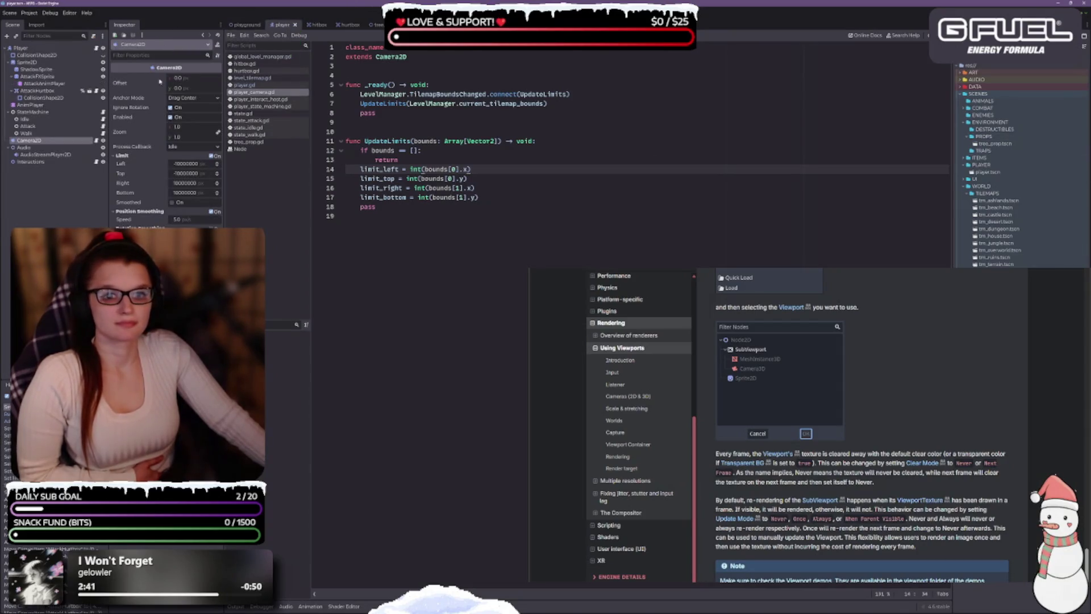
left_click(209, 211)
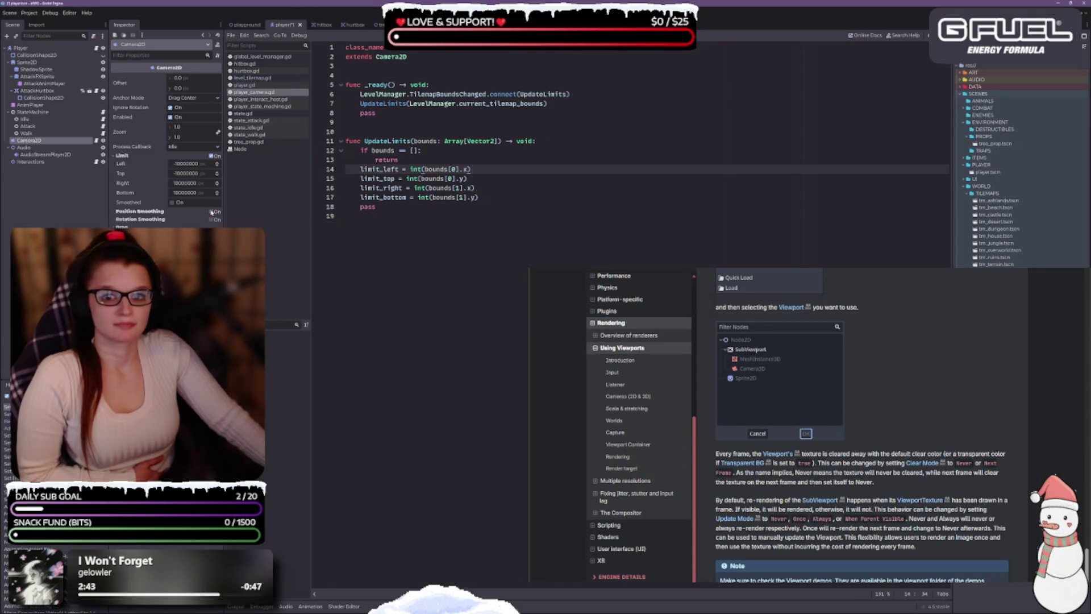
key("ctrl+s")
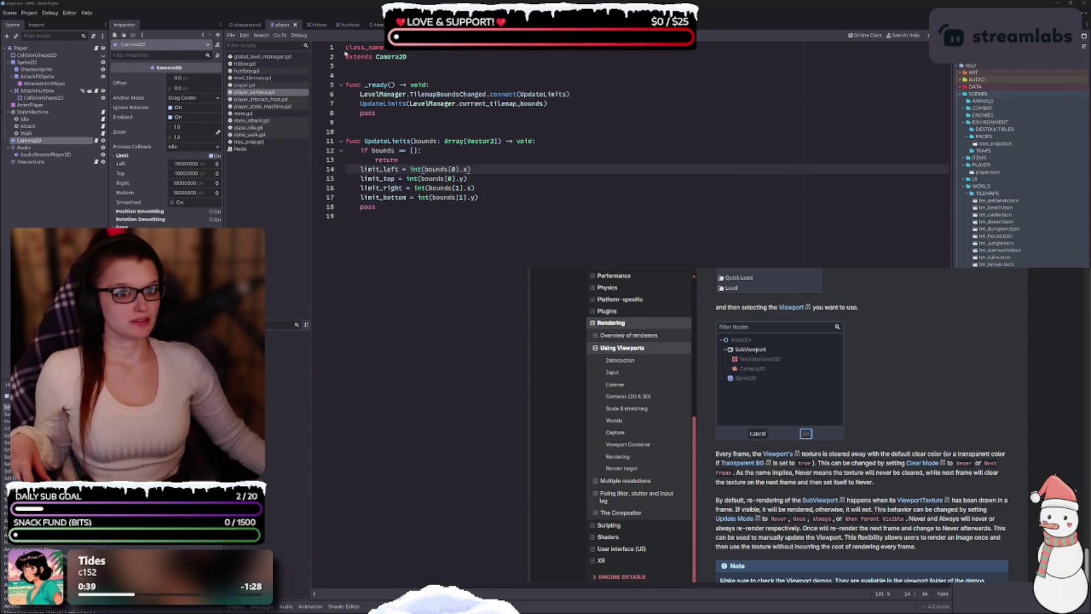
- Inspect the Player node on the Playground map in 2D, then return to the player scene
left_click(240, 25)
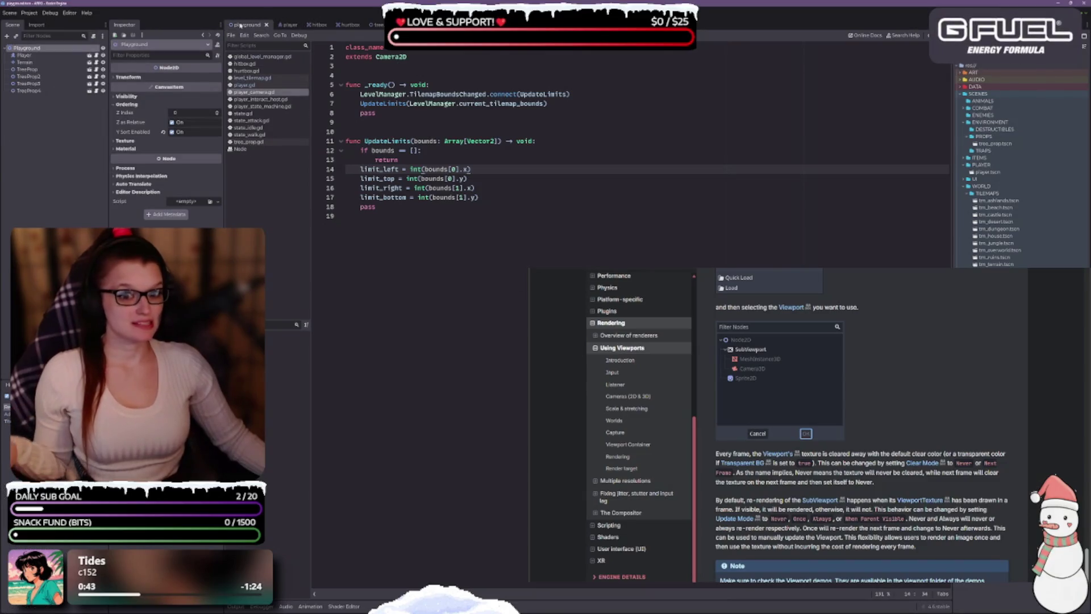
key("ctrl+F1")
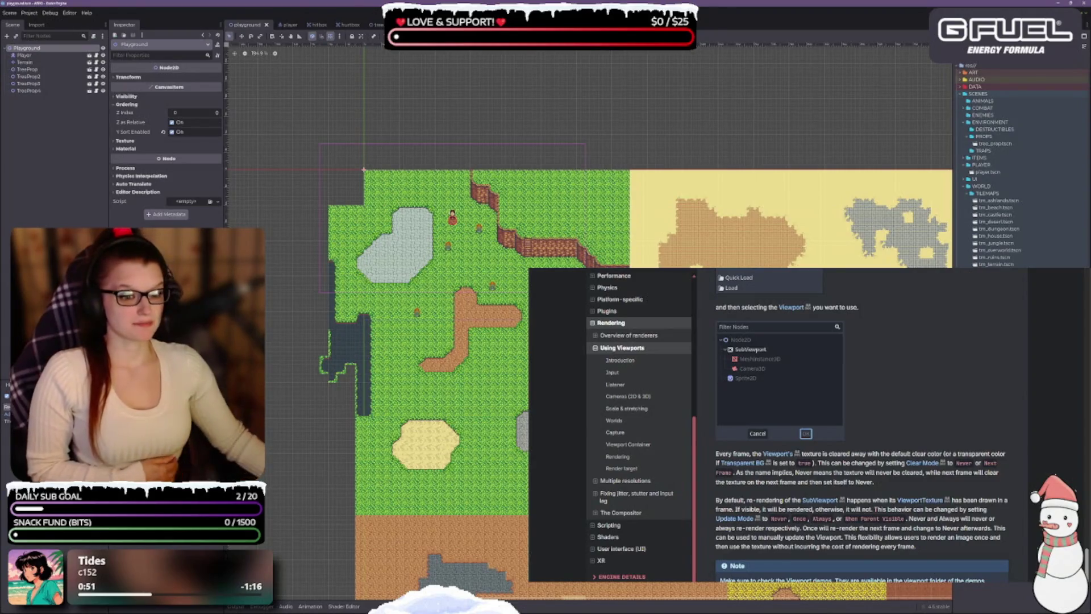
scroll(483, 240, "up", 3)
left_click_drag(483, 239, 534, 255)
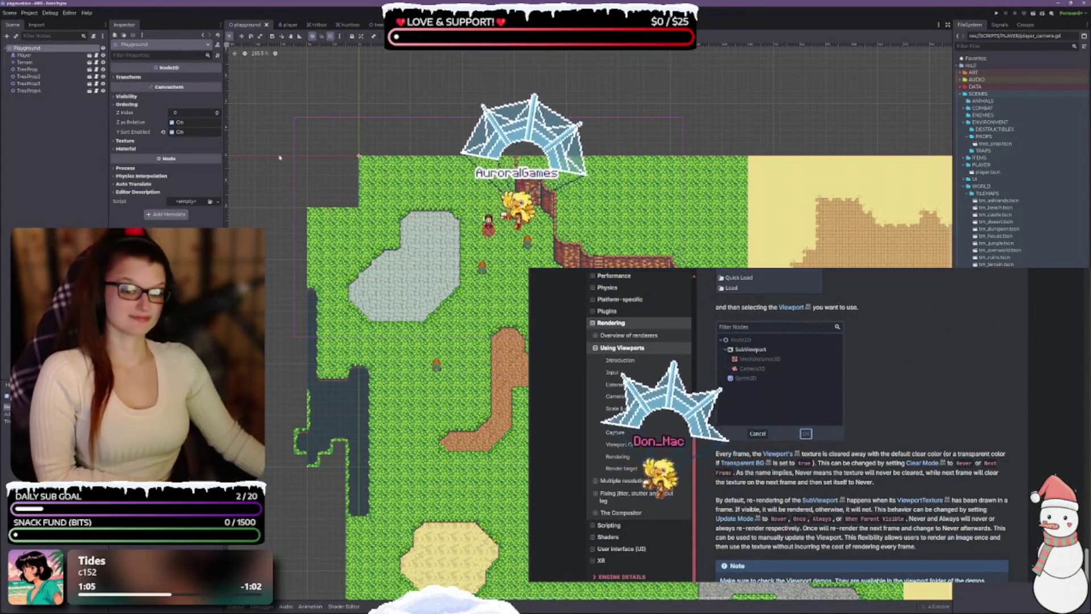
left_click(32, 55)
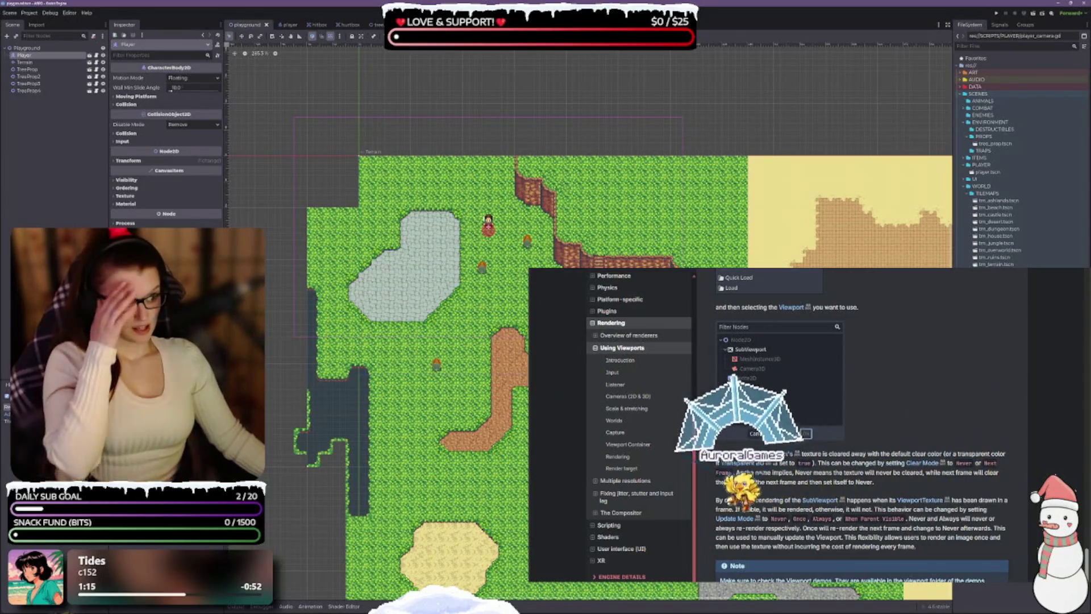
left_click(289, 25)
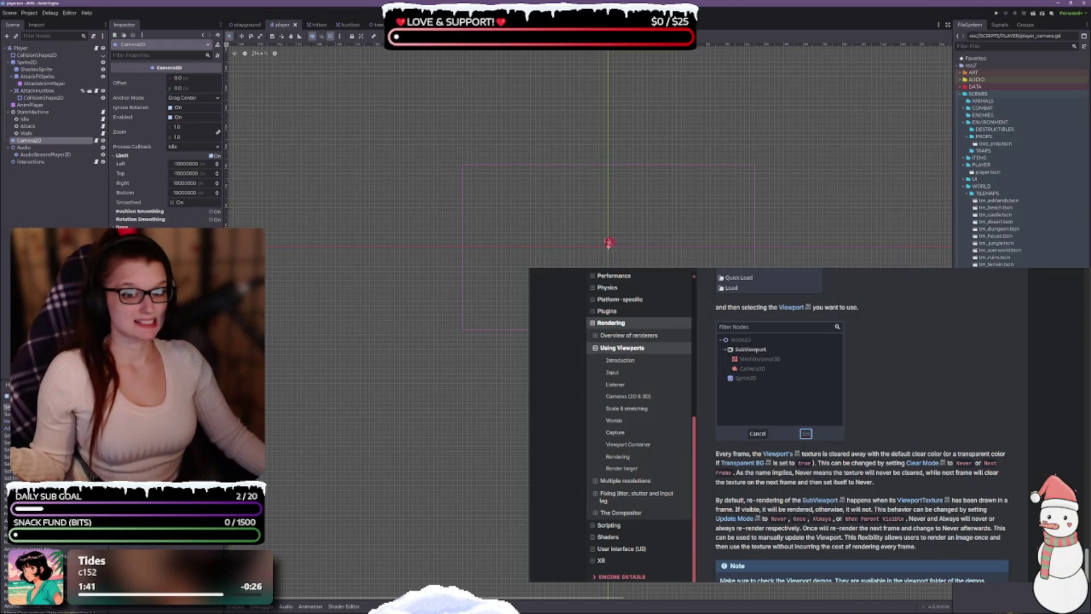
- In the Script workspace, glance at player.gd and return to player_camera.gd
key("ctrl+F3")
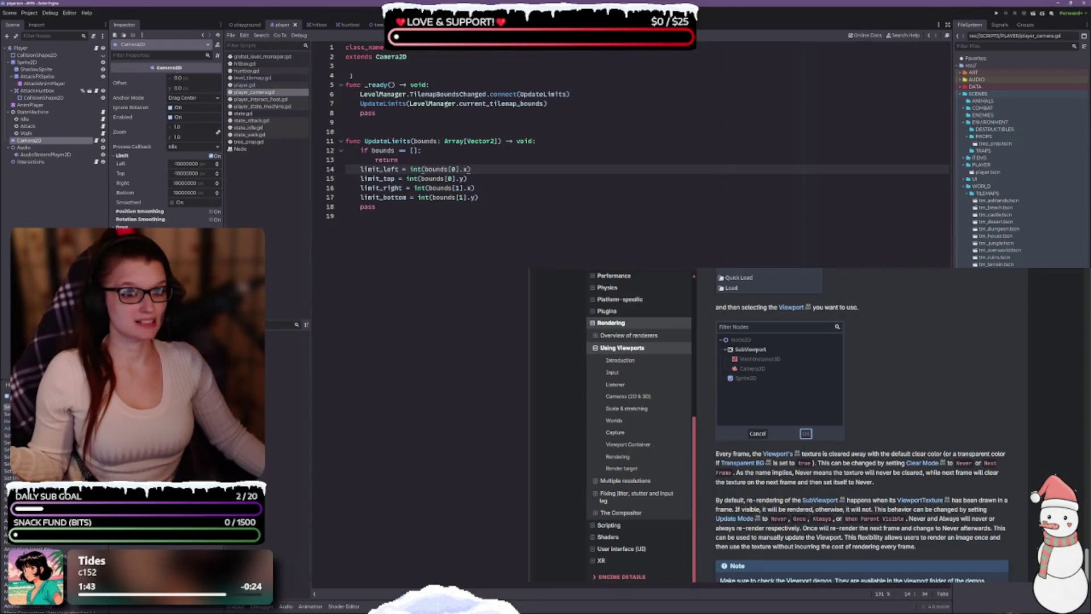
left_click(271, 85)
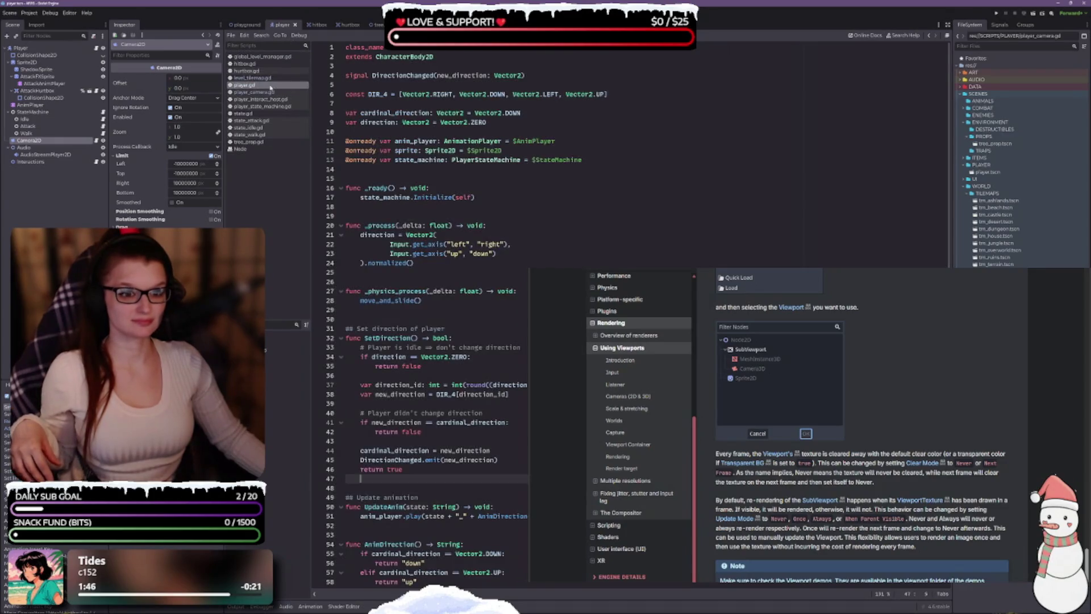
left_click(272, 91)
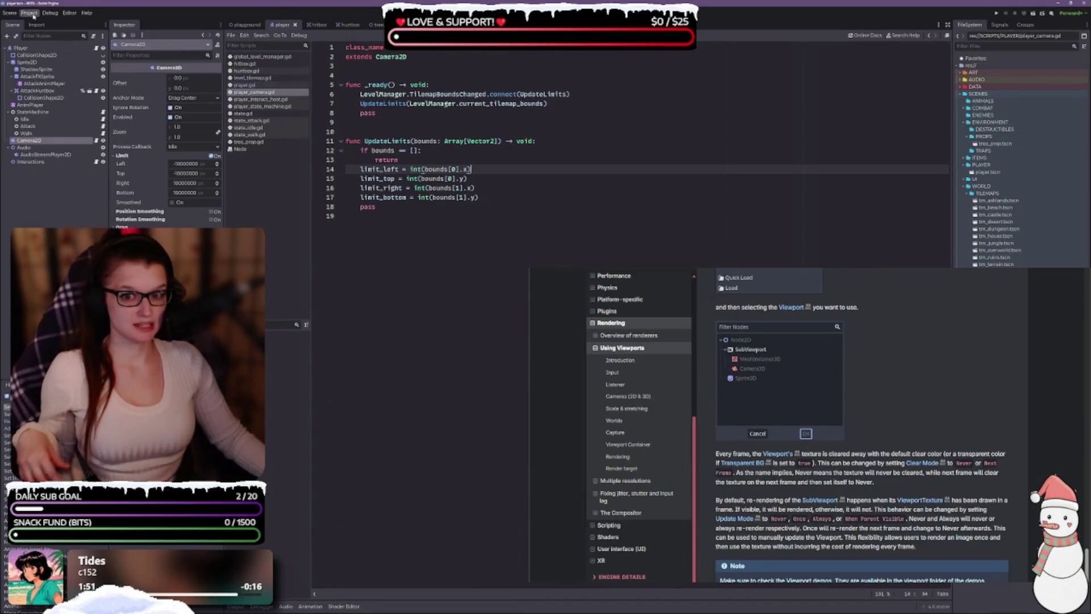
- Open Project Settings, widen the category list and browse the General categories
left_click(32, 15)
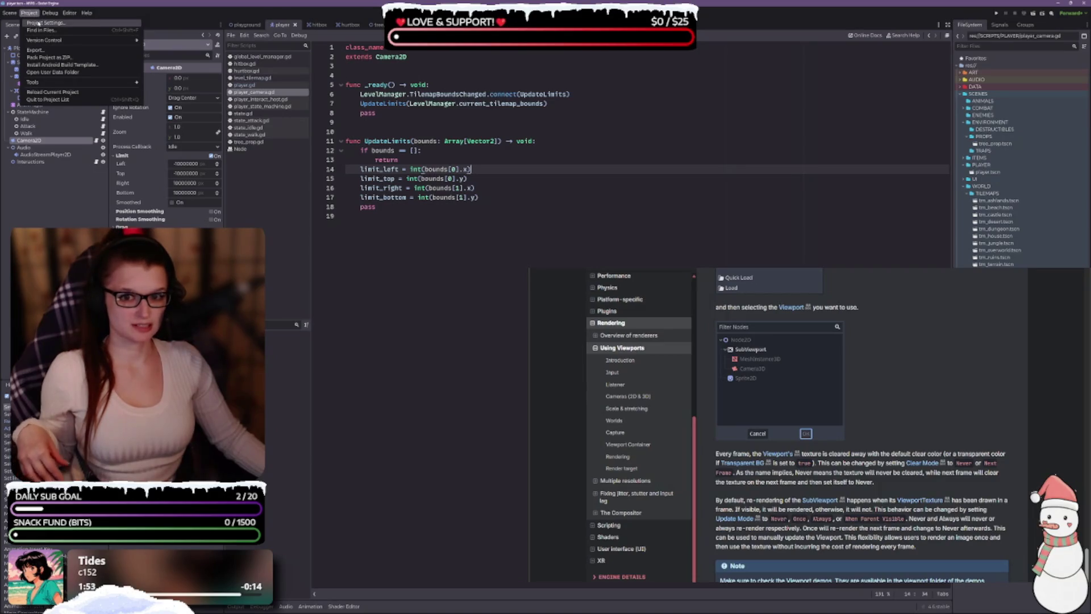
left_click(38, 23)
left_click(305, 165)
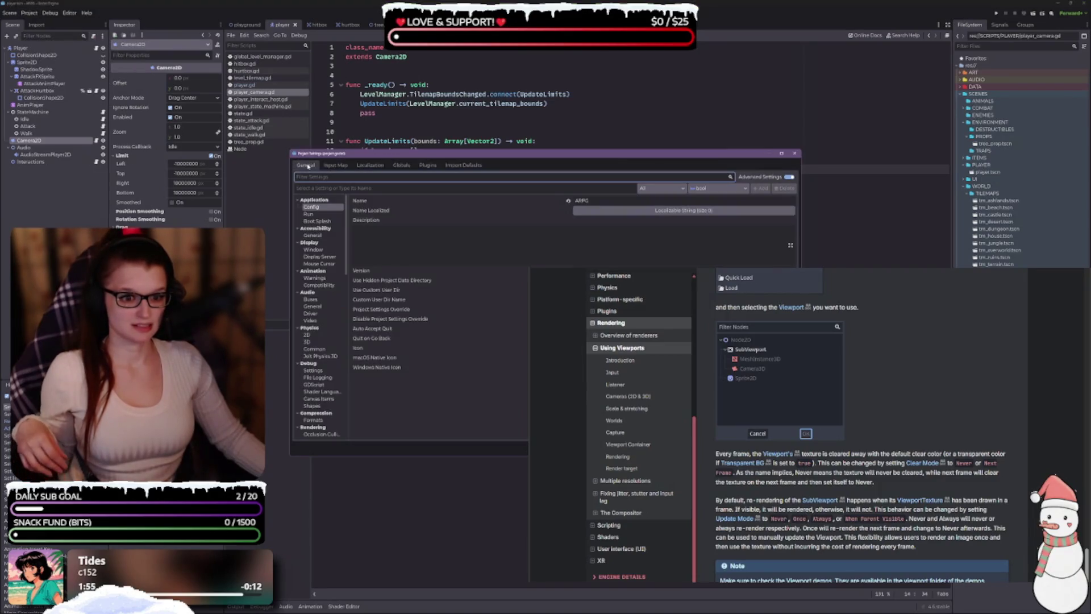
left_click_drag(348, 238, 373, 240)
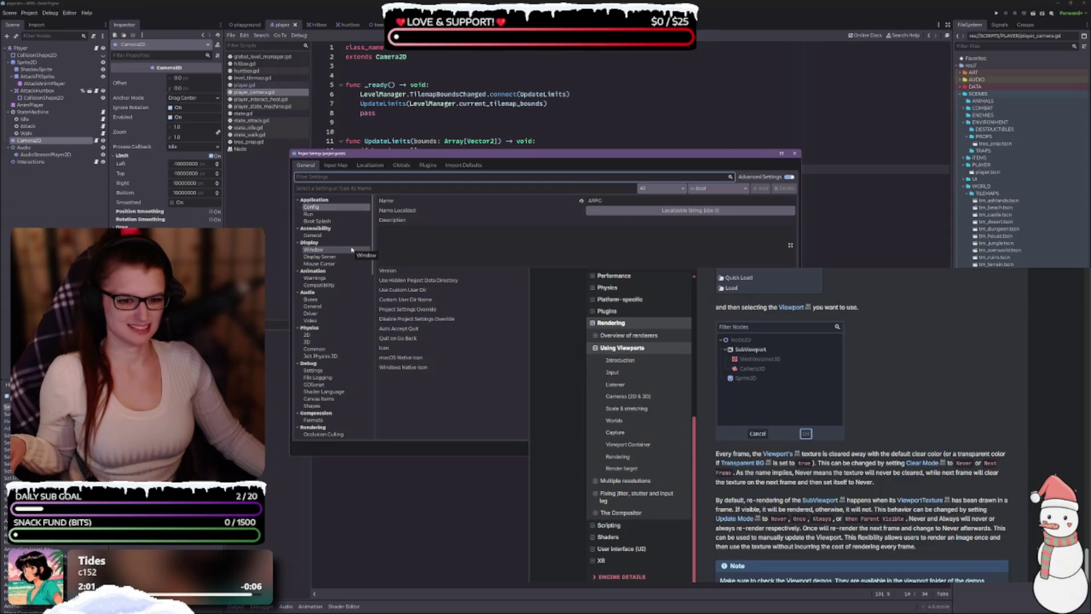
scroll(351, 283, "down", 5)
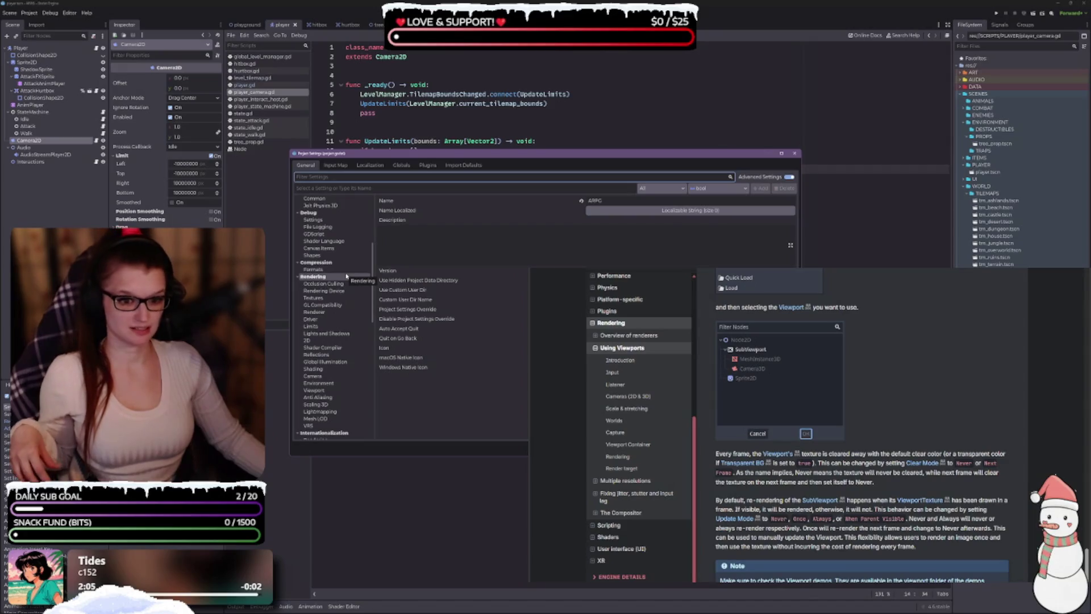
left_click(343, 391)
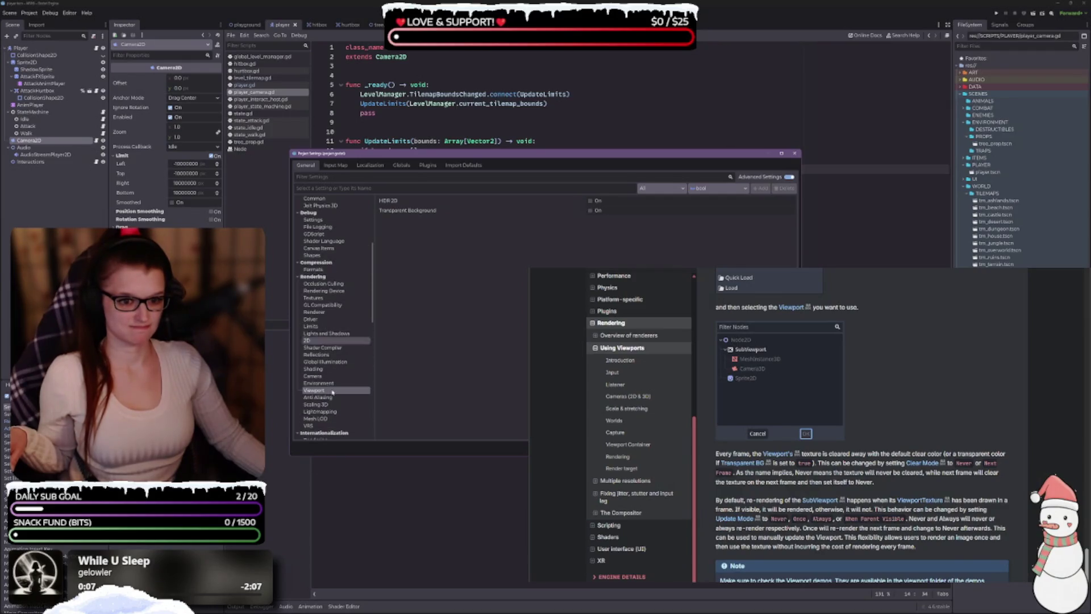
- Find the 480×270 viewport size under Display > Window, then close Project Settings
scroll(335, 332, "down", 10)
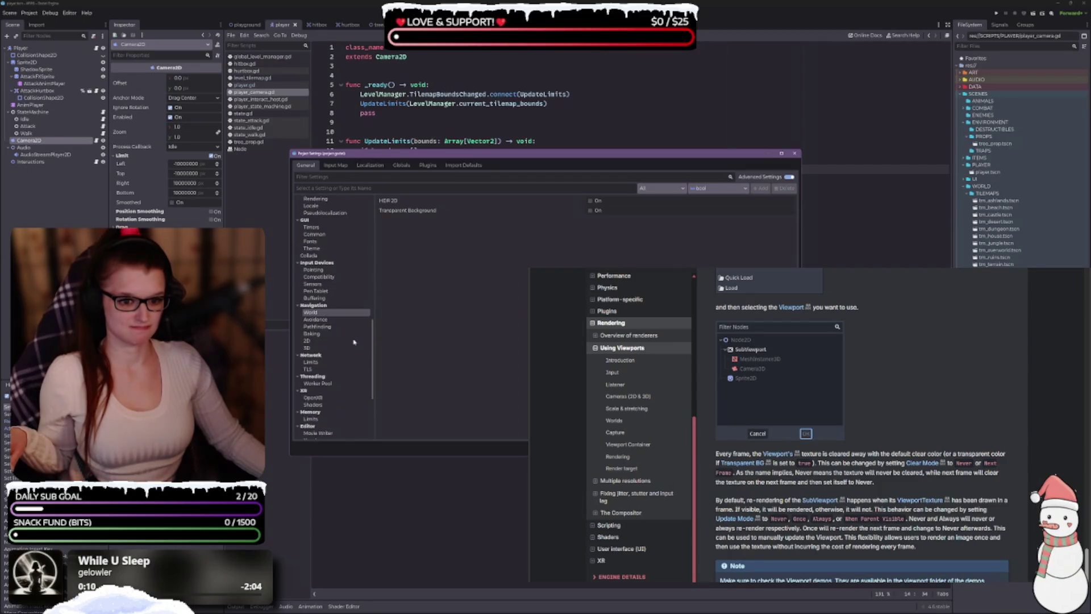
scroll(354, 342, "down", 5)
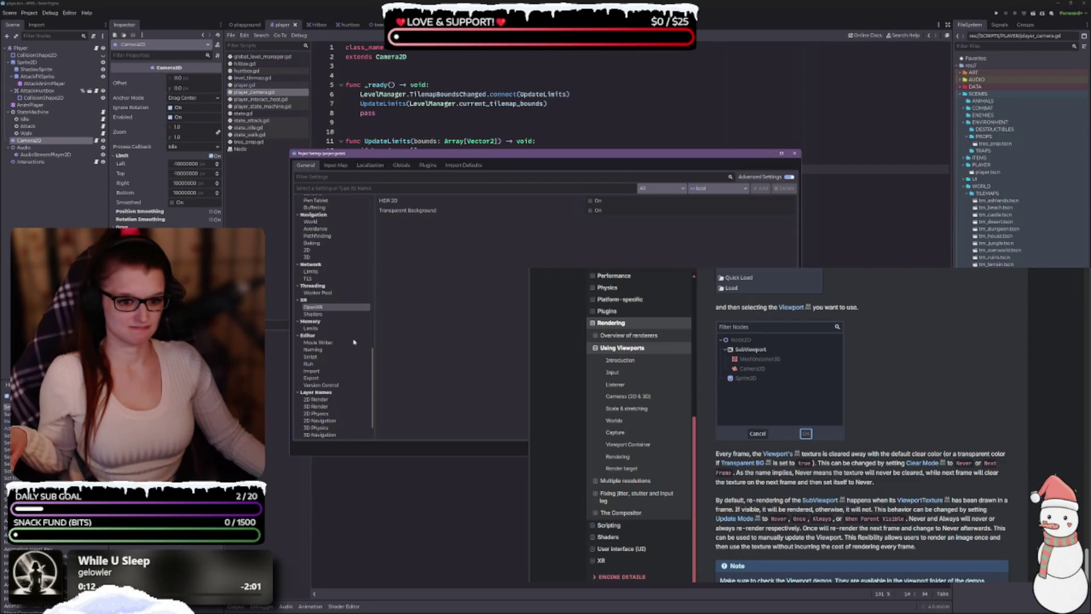
scroll(353, 341, "down", 2)
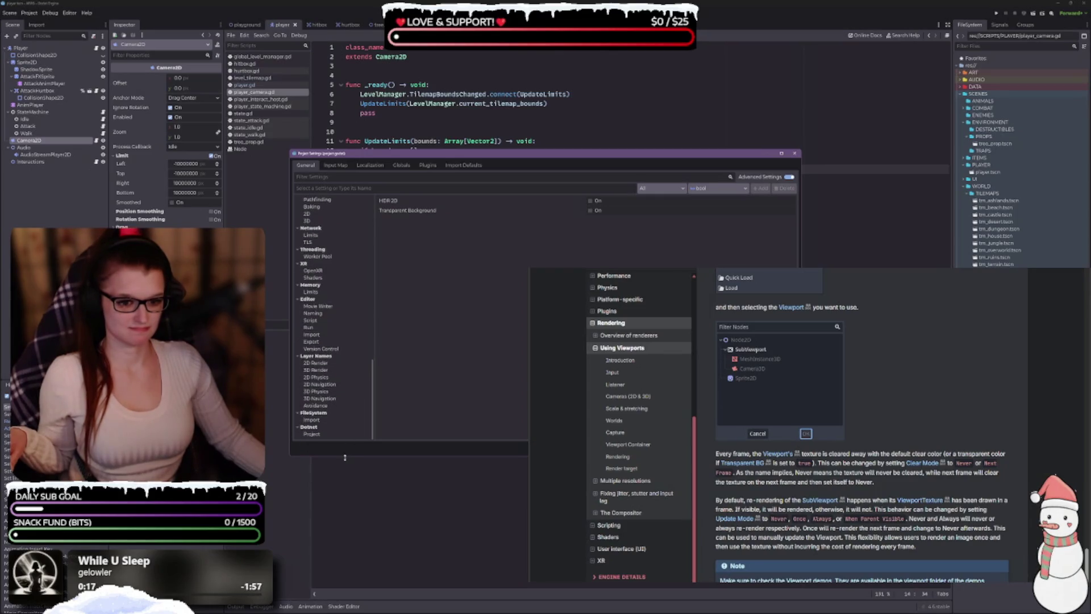
scroll(337, 284, "up", 15)
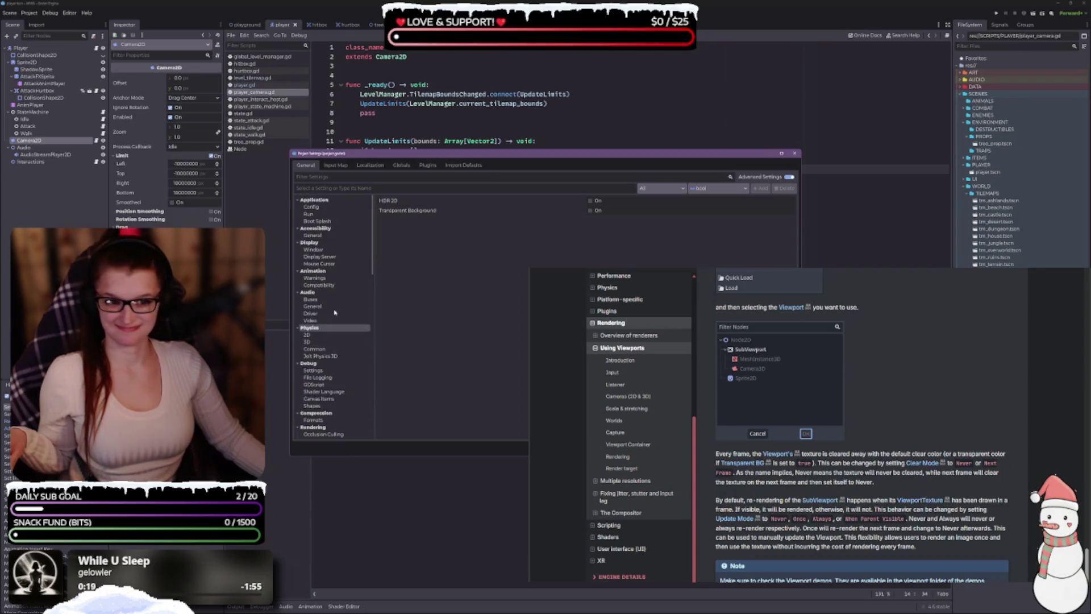
left_click(337, 236)
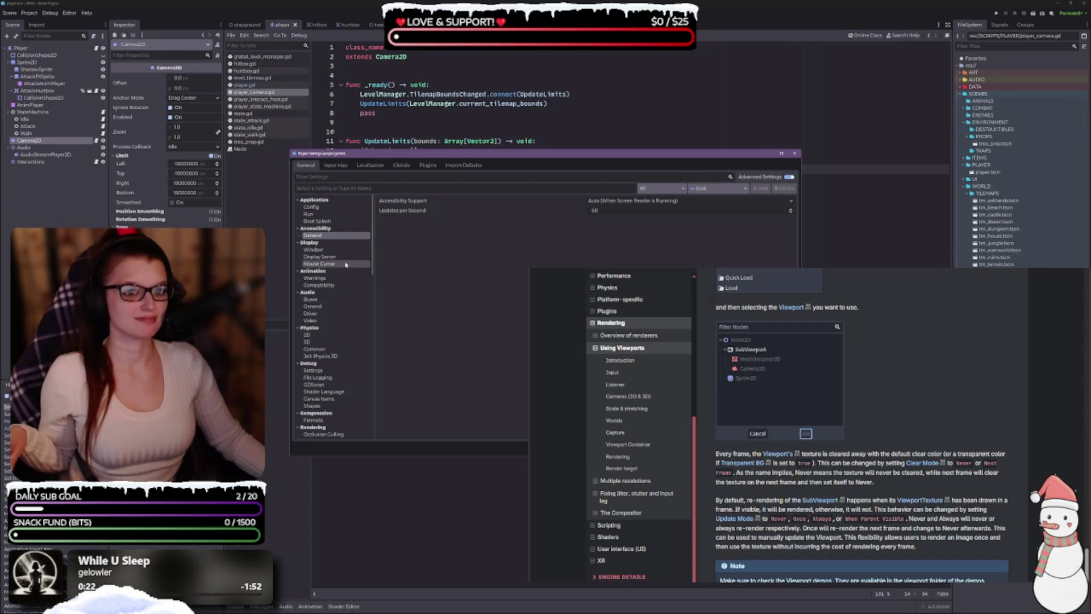
left_click(313, 250)
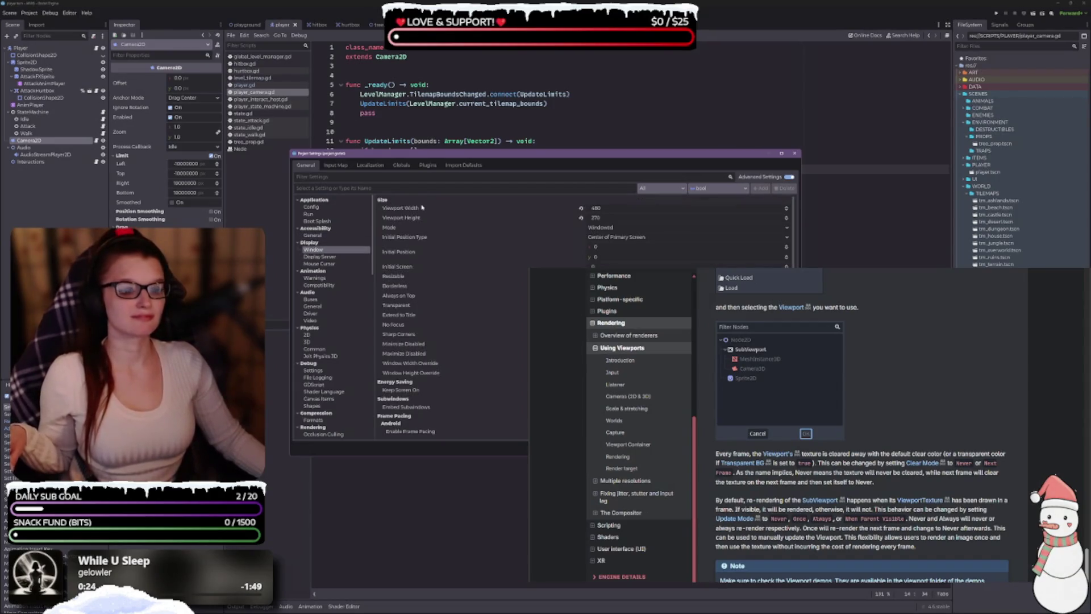
mouse_move(422, 208)
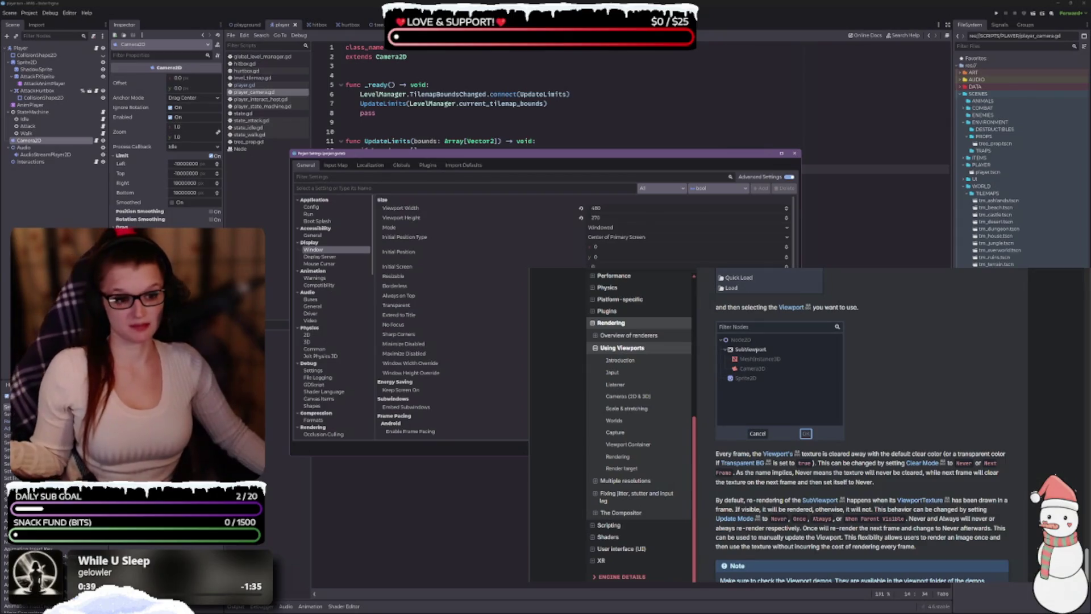
key("Escape")
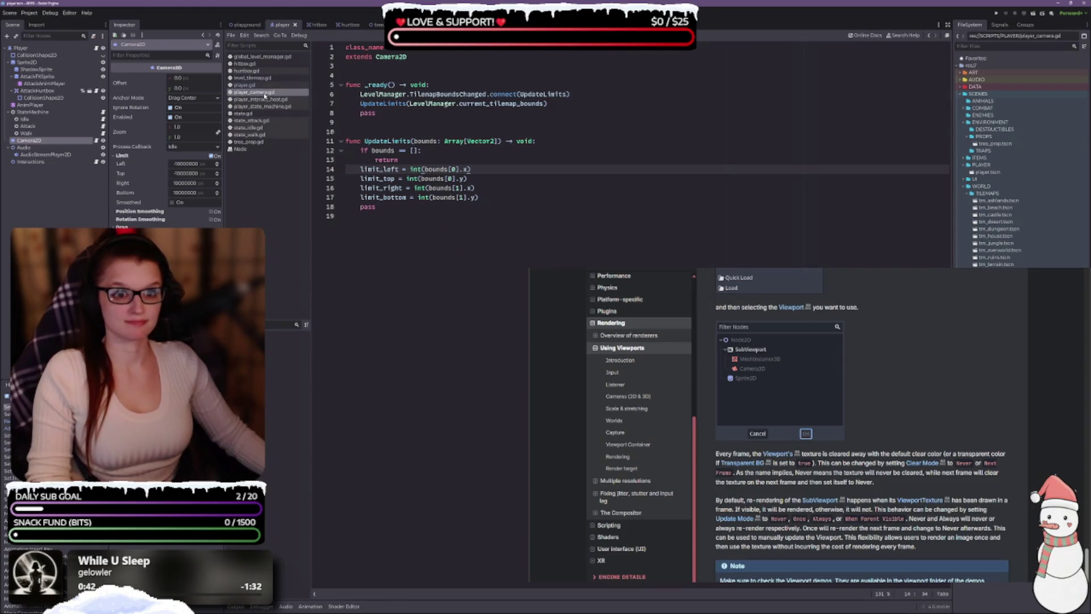
- Add a blank line after extends Camera2D, declare a Vector2 screen_size variable and save
left_click(380, 75)
left_click(386, 71)
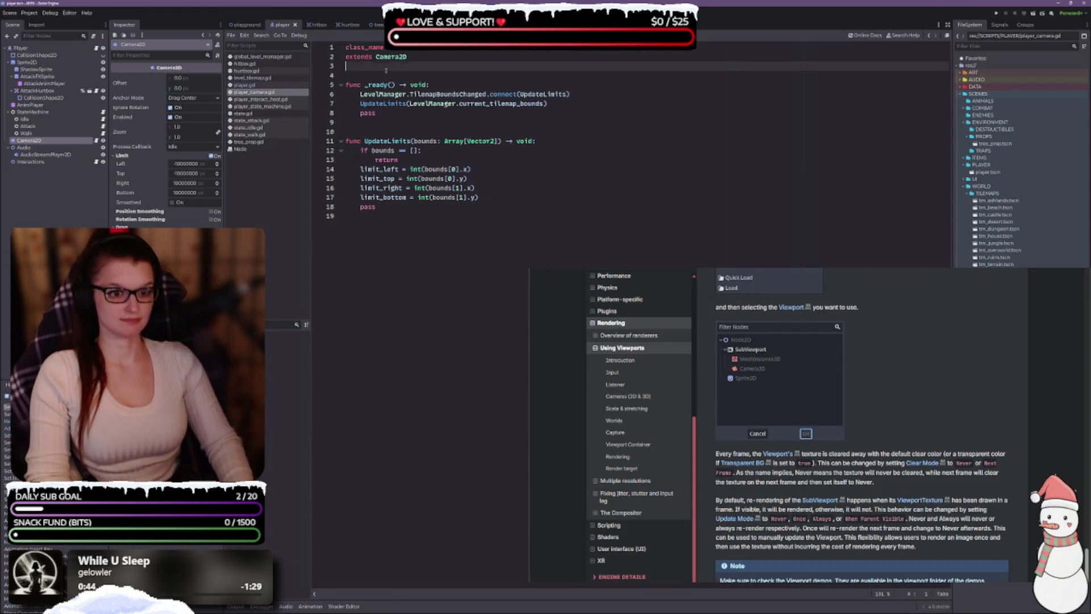
key("Return")
key("Return")
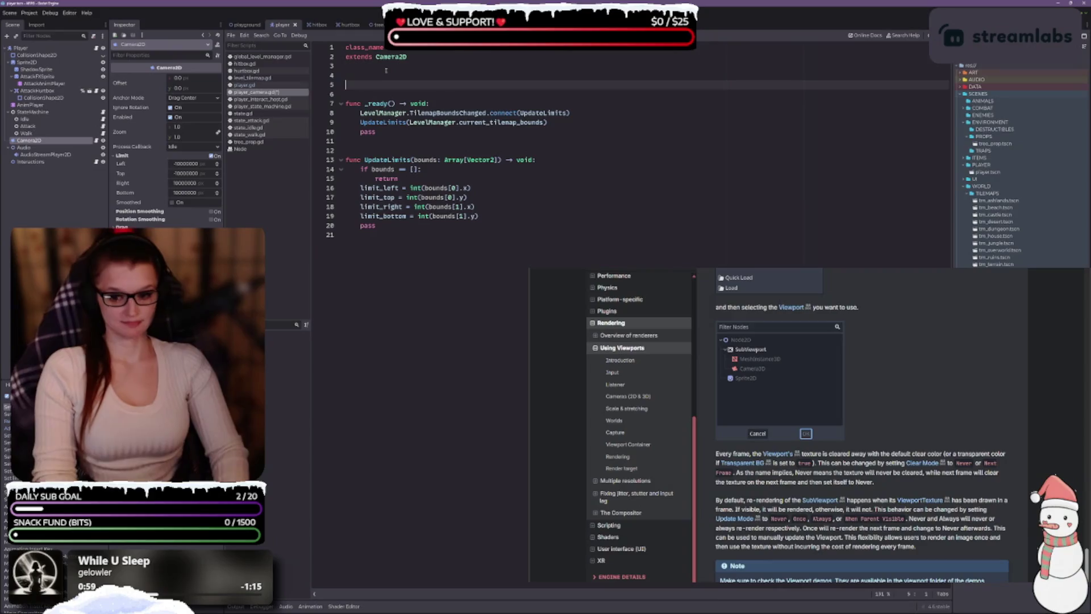
type("var sc")
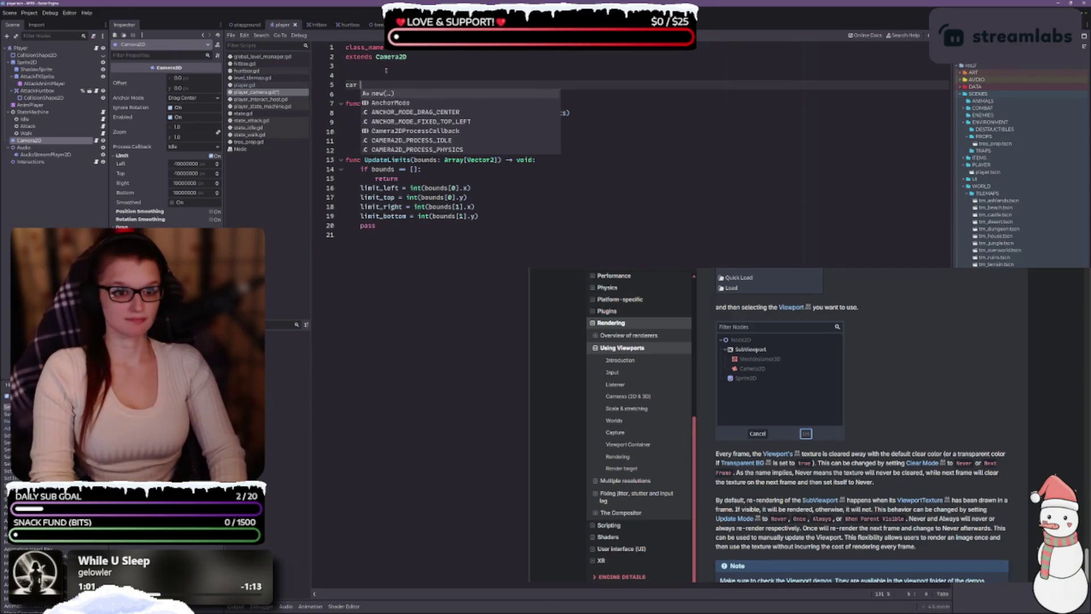
type("reen")
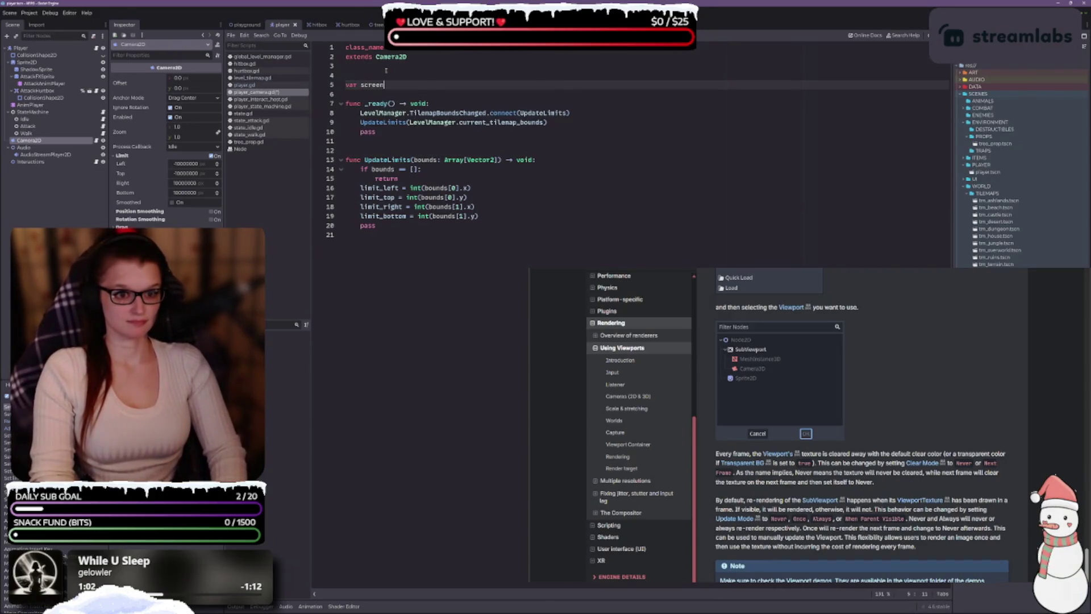
type("_size: vect")
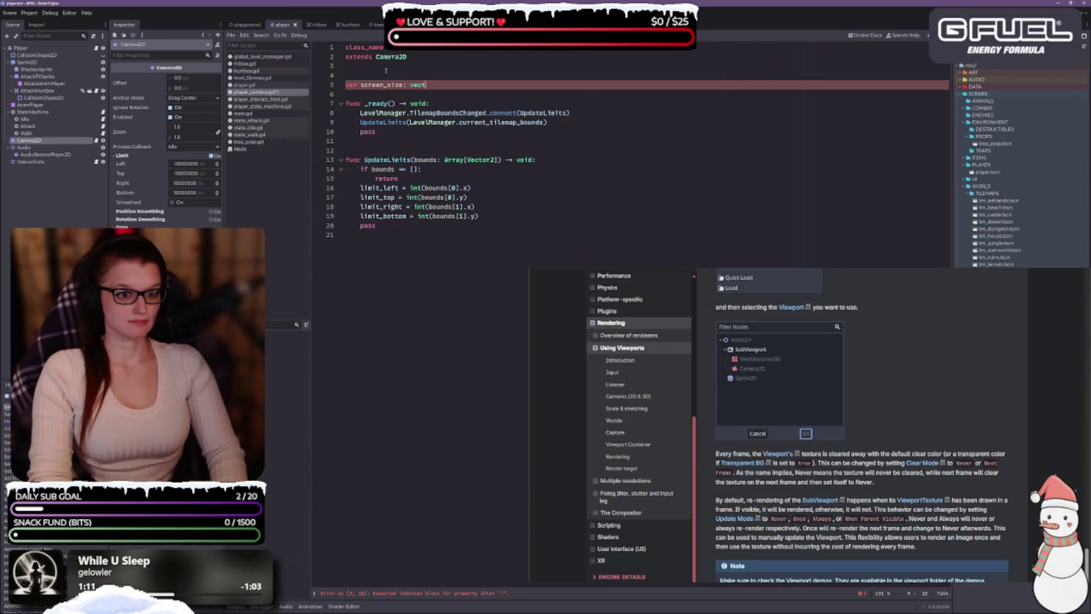
key("Return")
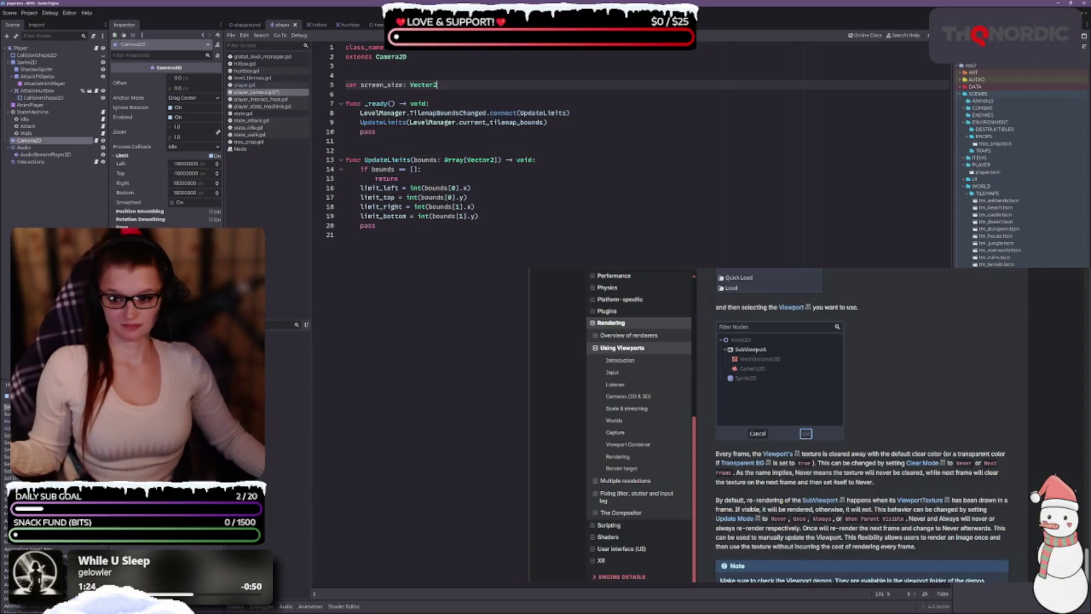
key("ctrl+s")
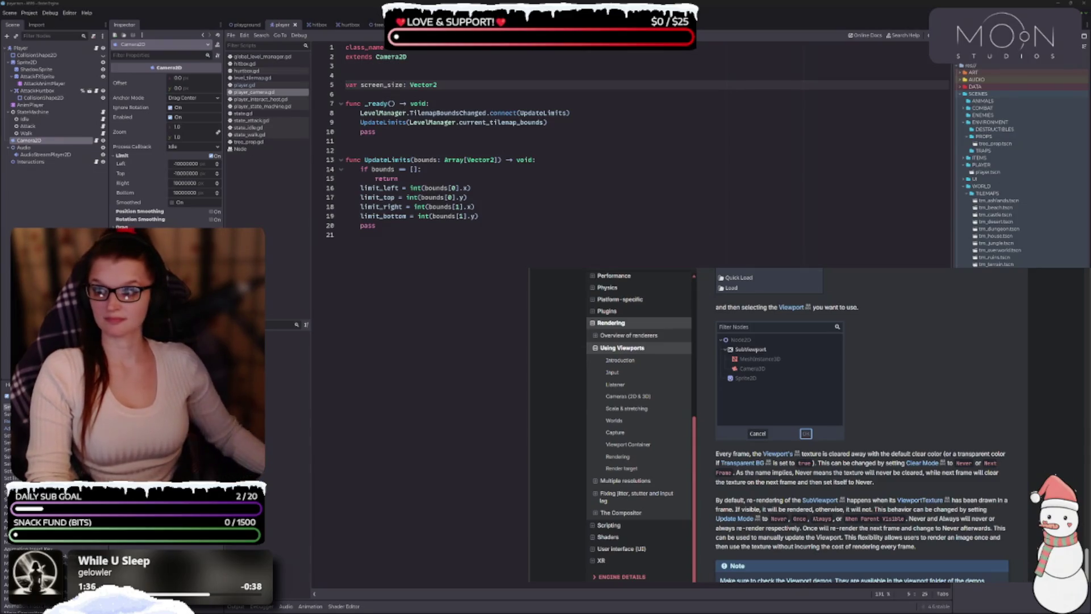
- Rewrite the declaration as screen_size := Vector2( to initialise it
left_click(405, 85)
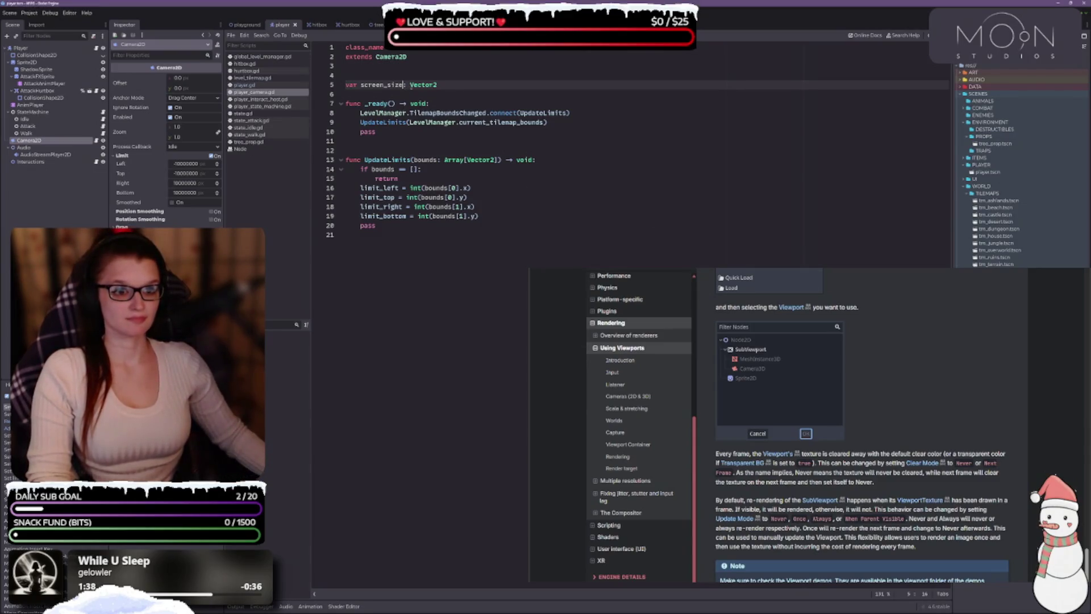
type("=")
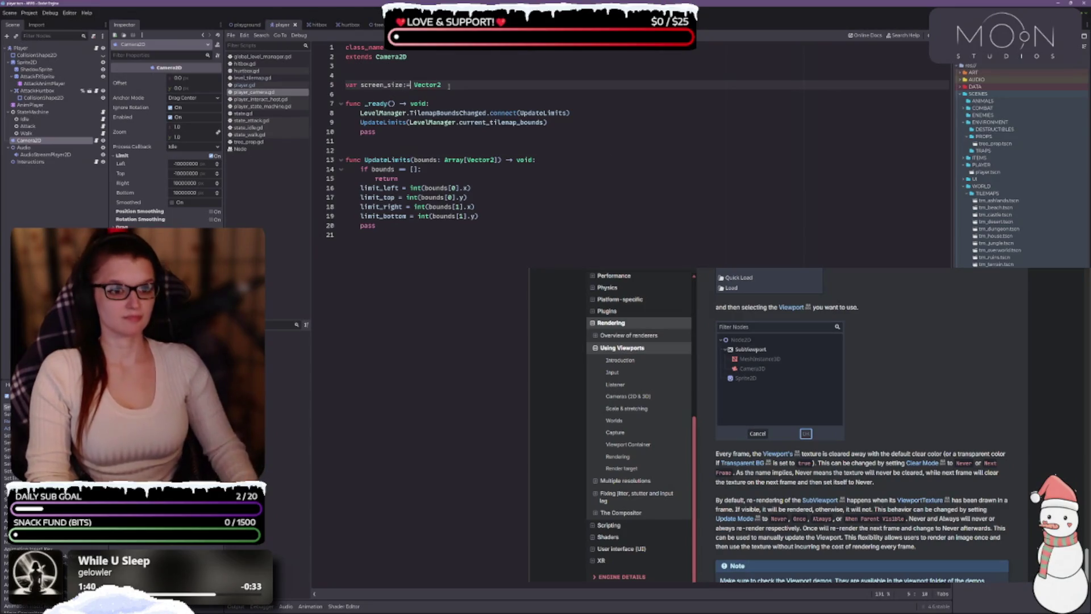
left_click(449, 85)
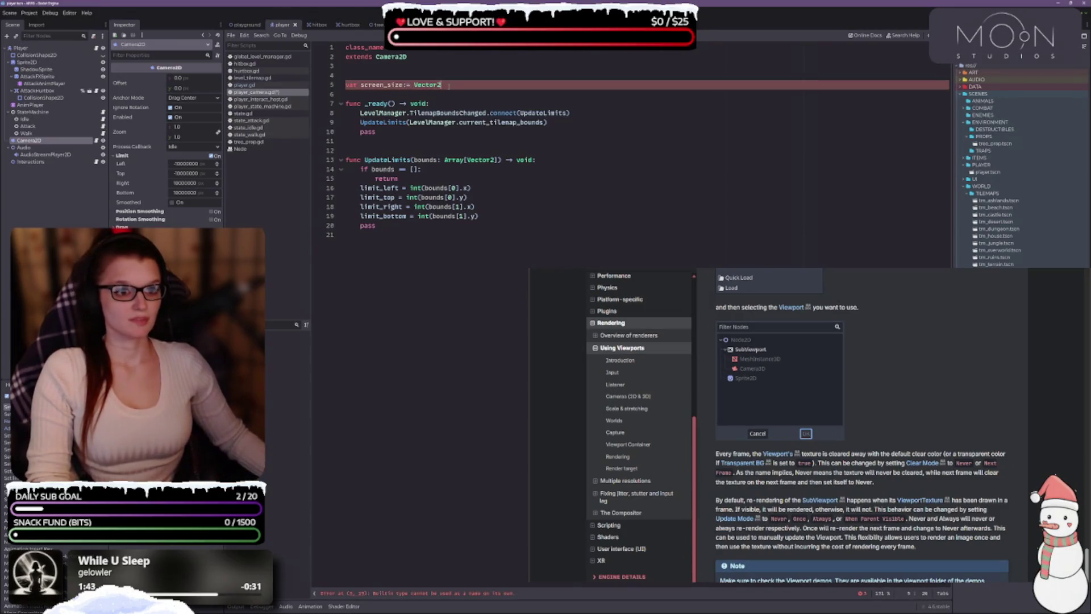
type("(")
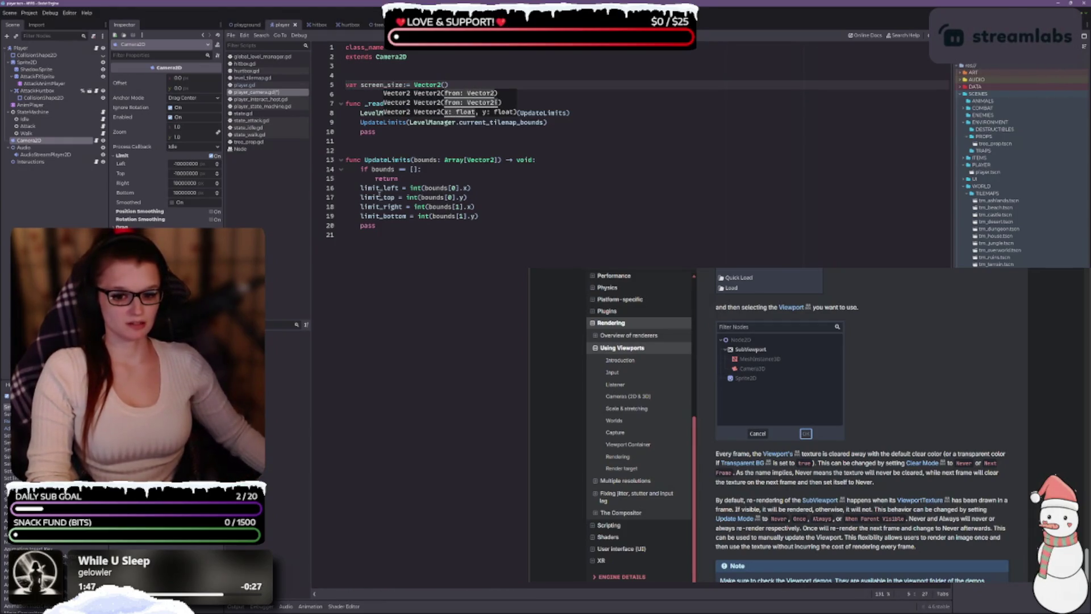
left_click(29, 12)
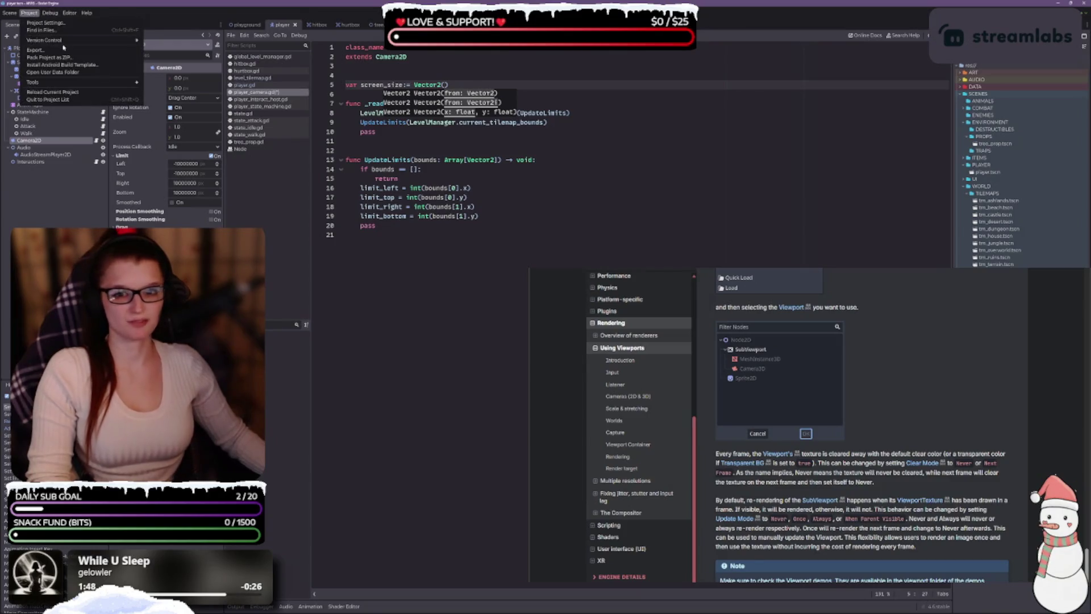
- Recheck the viewport size in Project Settings and complete screen_size as Vector2(480, 270)
left_click(57, 29)
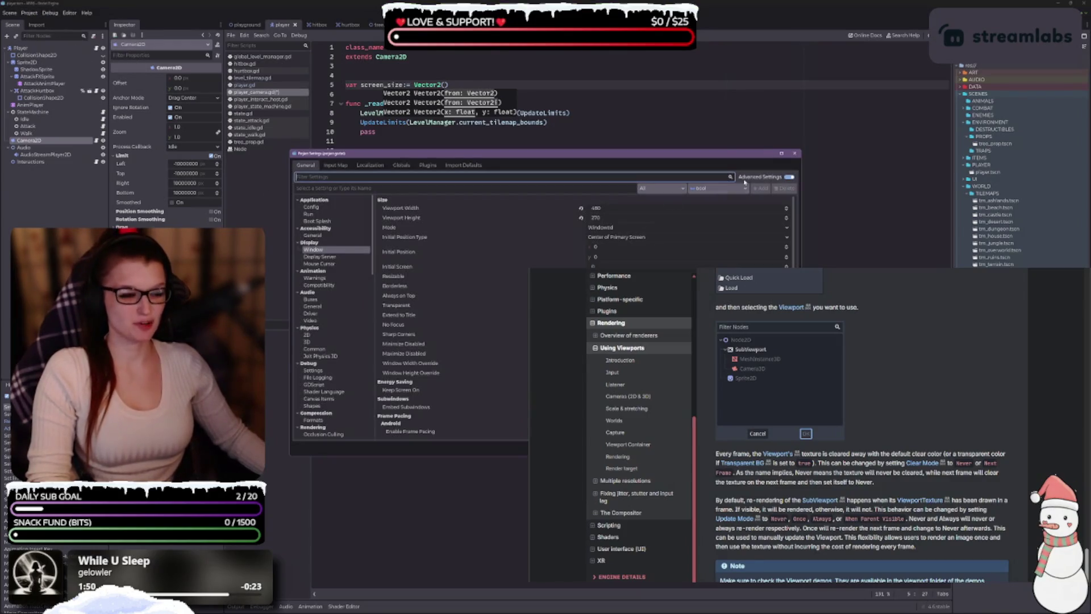
left_click(796, 154)
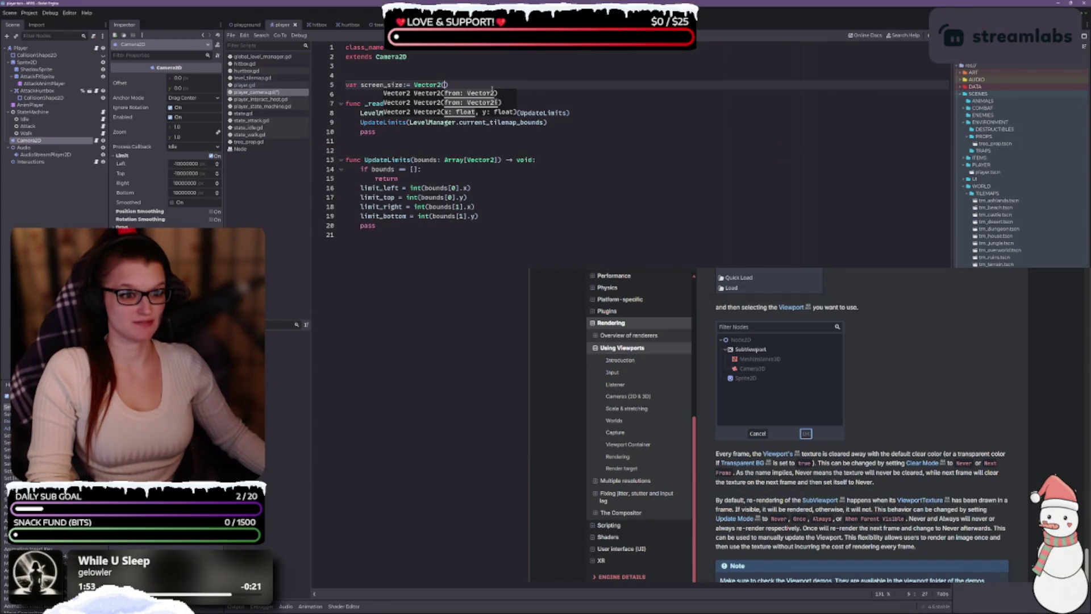
type("480, 27")
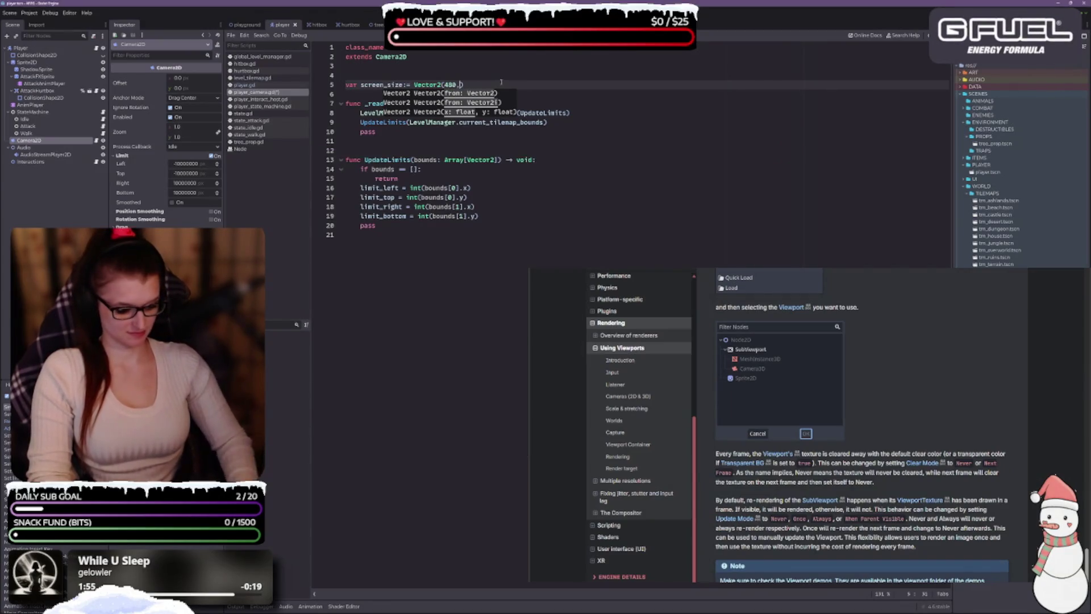
type("0")
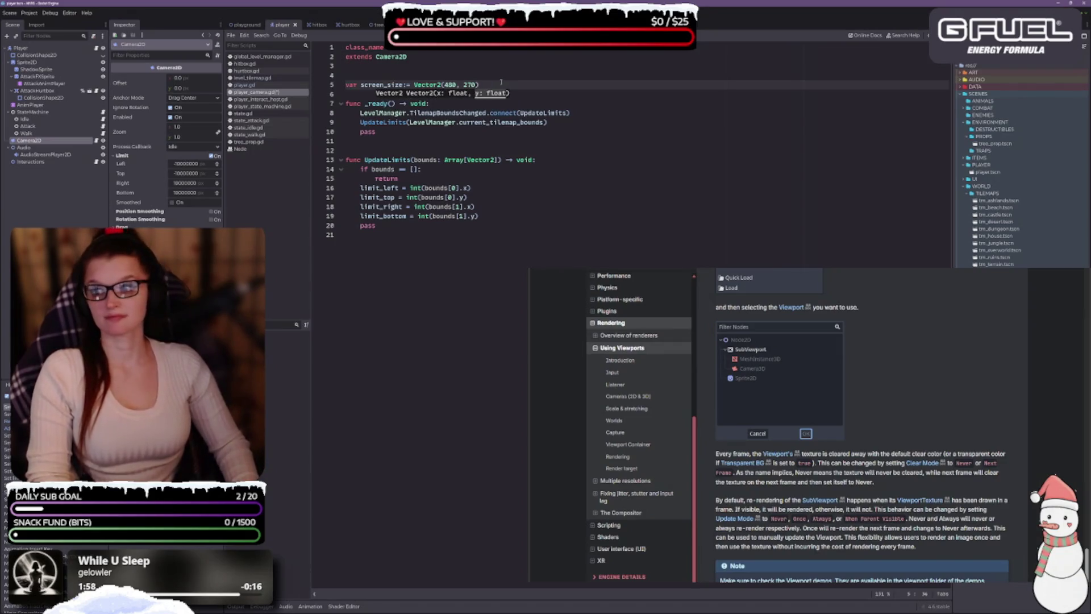
- Return to the screen_size line on line 5 and switch to the game design document
key("ctrl+End")
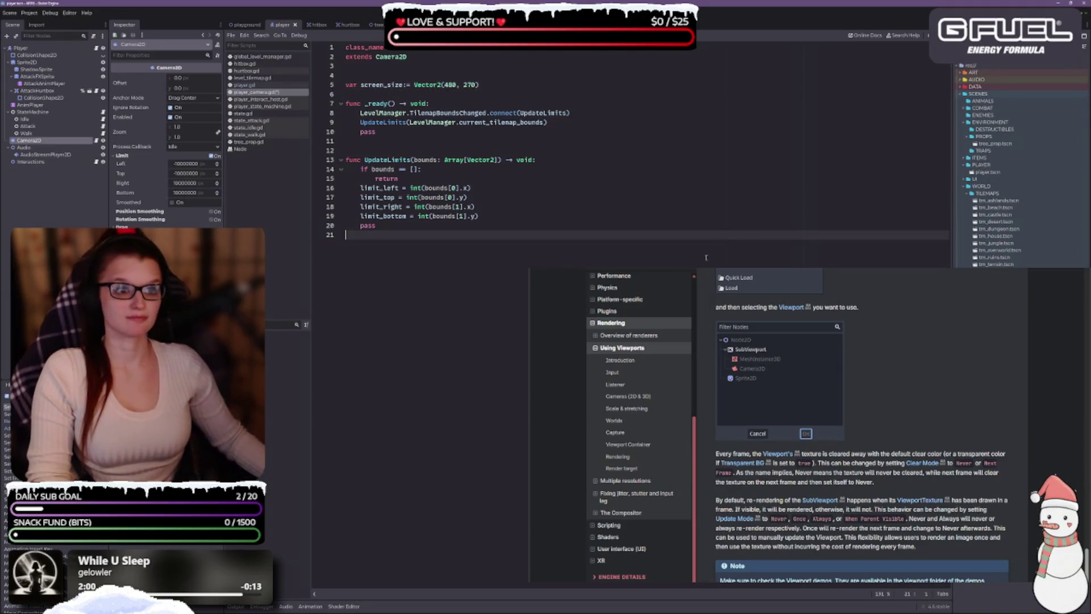
left_click(404, 85)
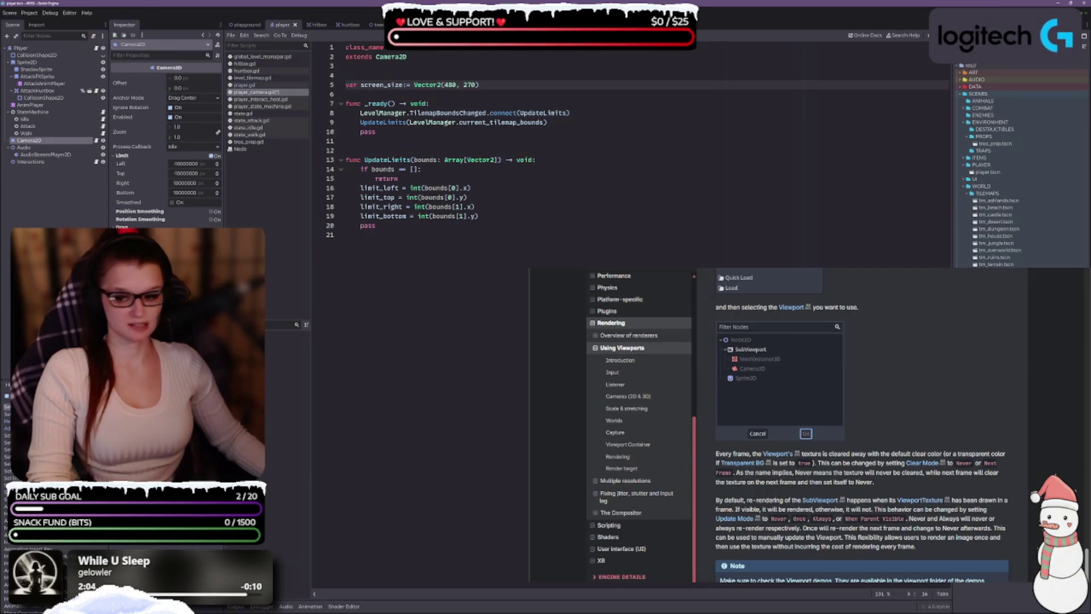
key("alt+Tab")
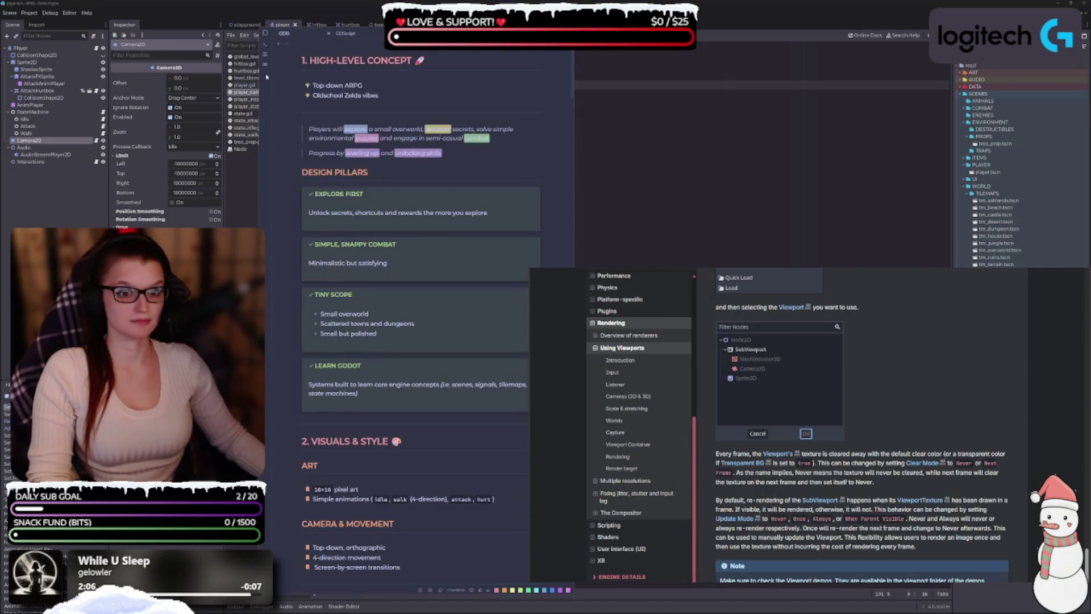
- Switch the design document to the GDScript style-guide page and scroll back through it
left_click(335, 34)
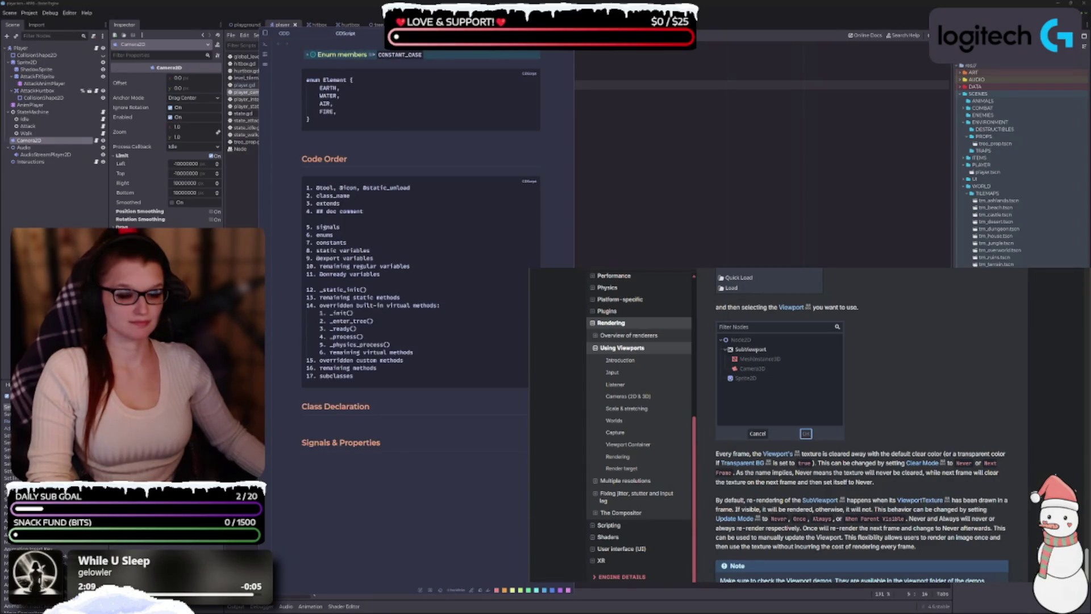
scroll(488, 445, "up", 3)
scroll(488, 444, "up", 1)
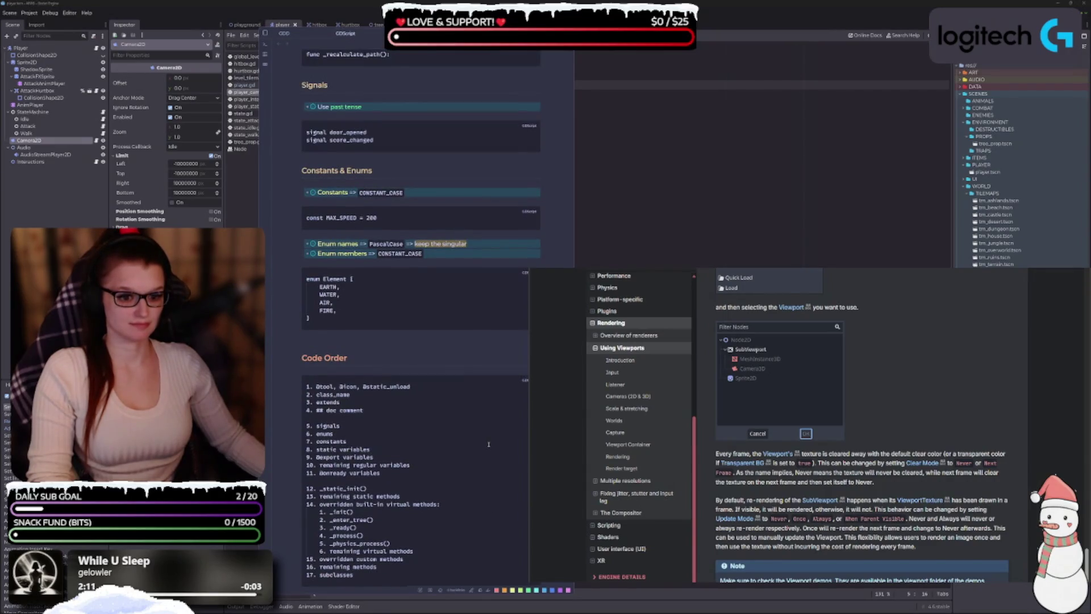
scroll(488, 444, "up", 5)
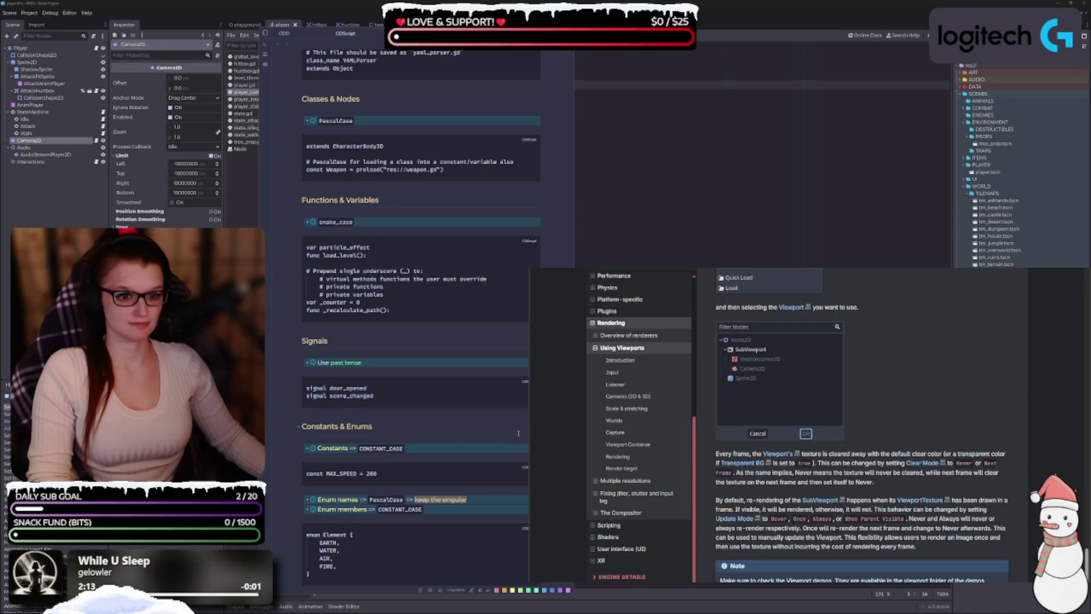
scroll(518, 433, "up", 3)
scroll(517, 435, "up", 4)
scroll(517, 434, "up", 2)
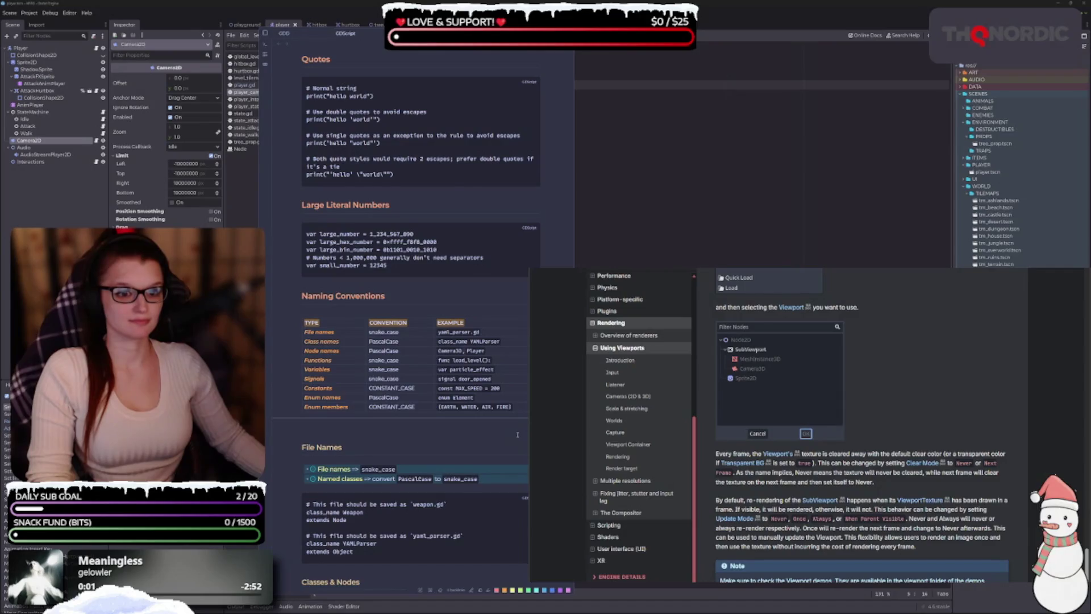
scroll(517, 435, "up", 5)
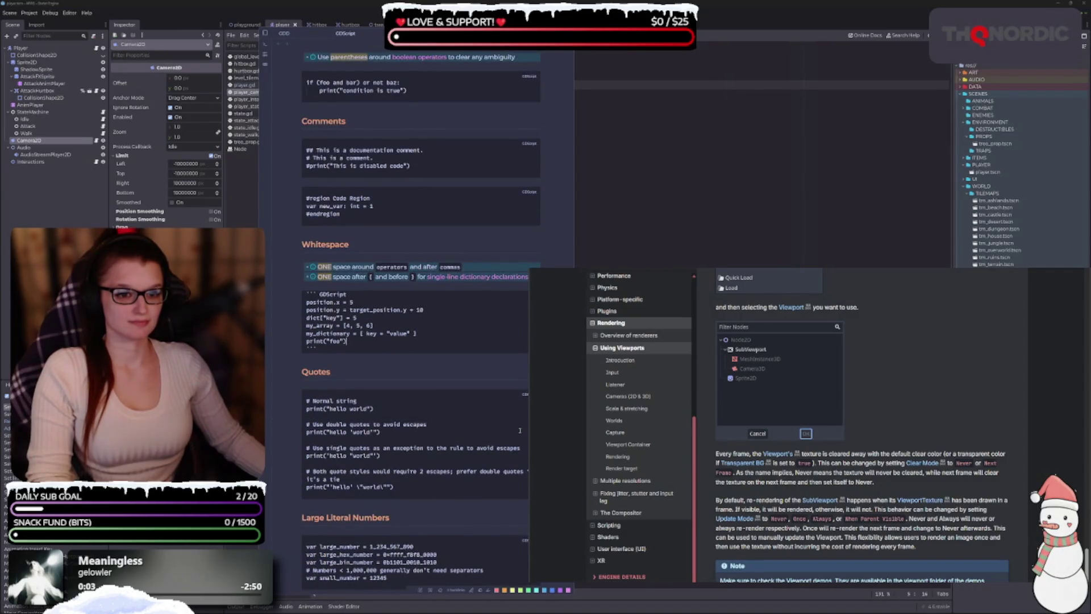
scroll(519, 432, "up", 3)
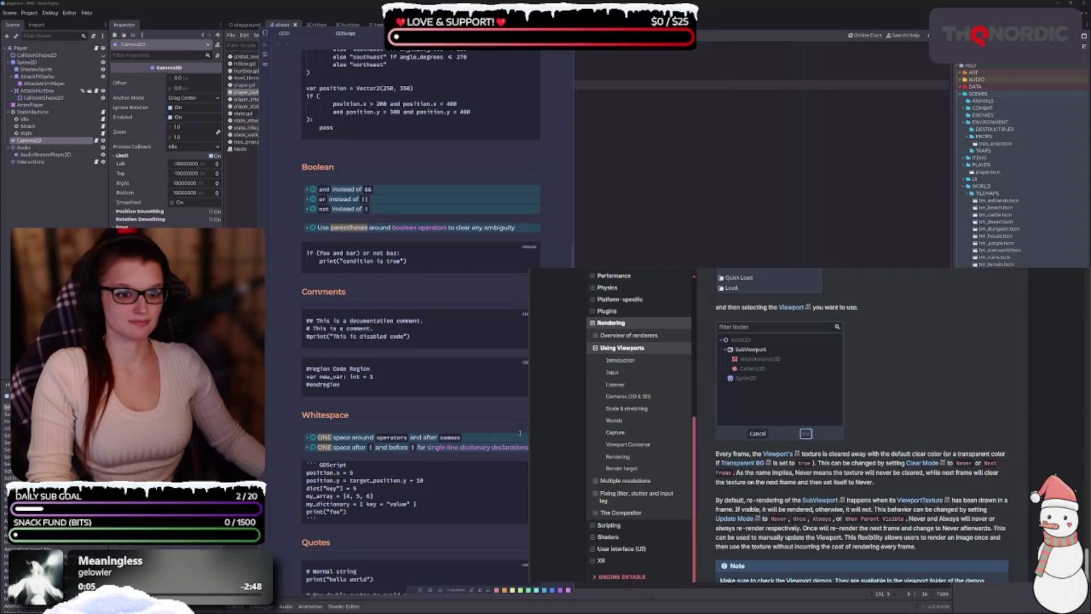
scroll(519, 433, "up", 3)
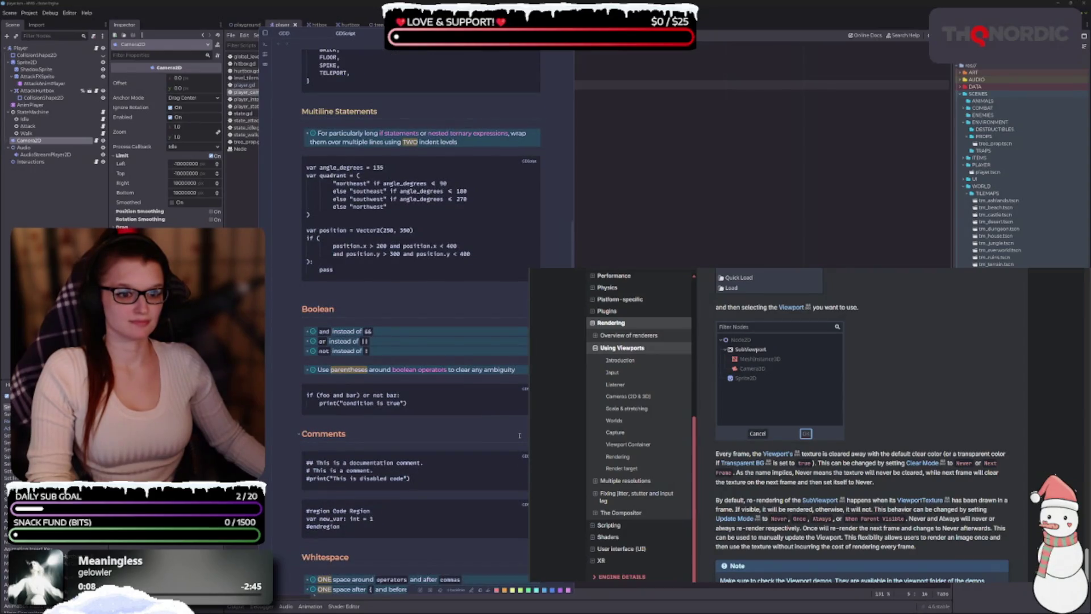
scroll(519, 435, "up", 3)
scroll(518, 439, "up", 3)
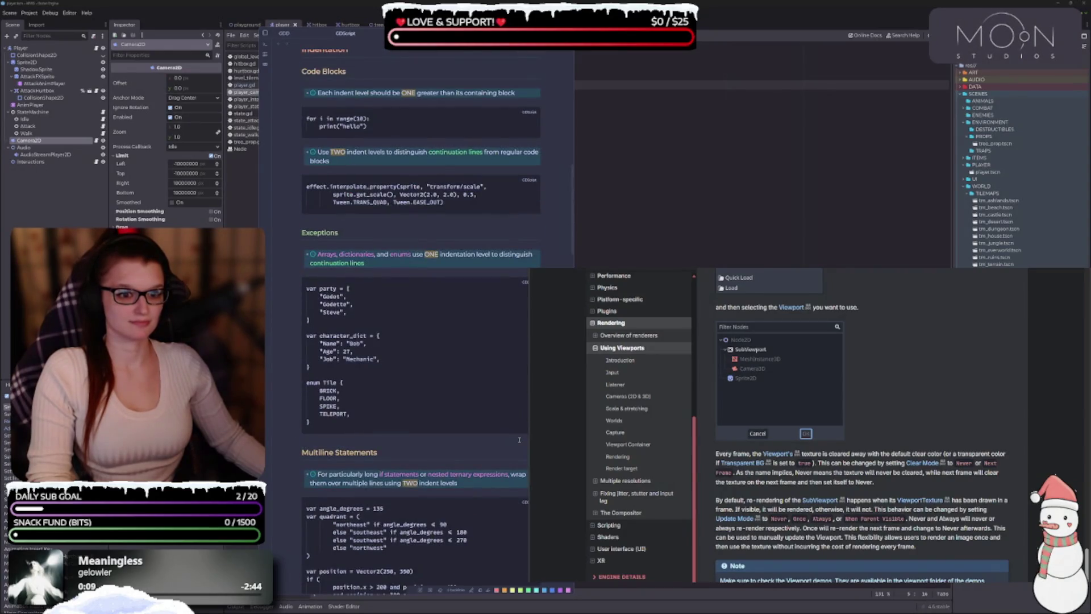
scroll(519, 439, "up", 3)
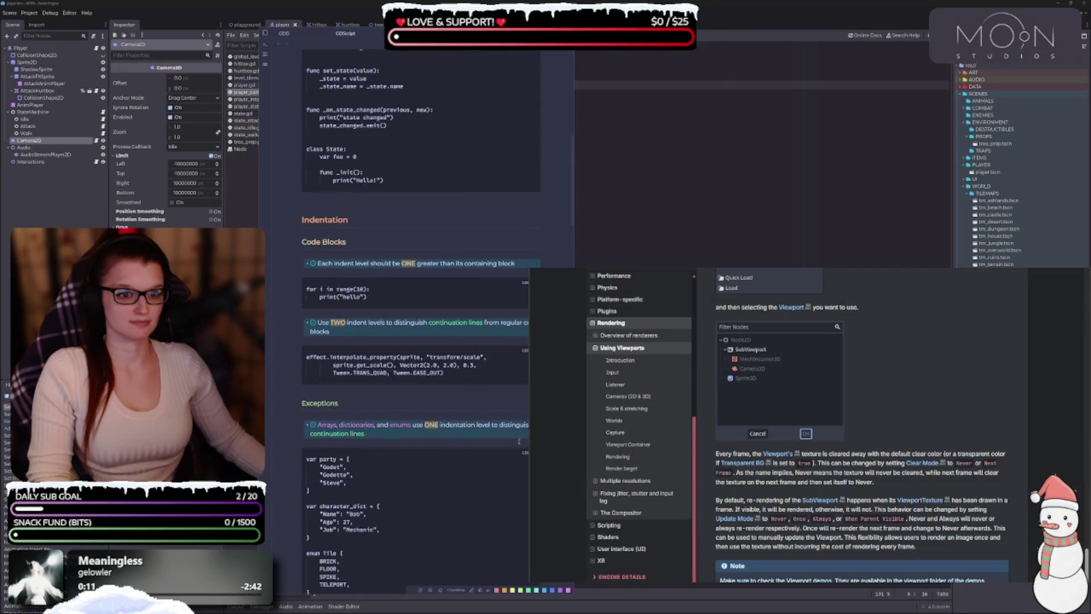
scroll(518, 441, "up", 3)
scroll(519, 441, "up", 2)
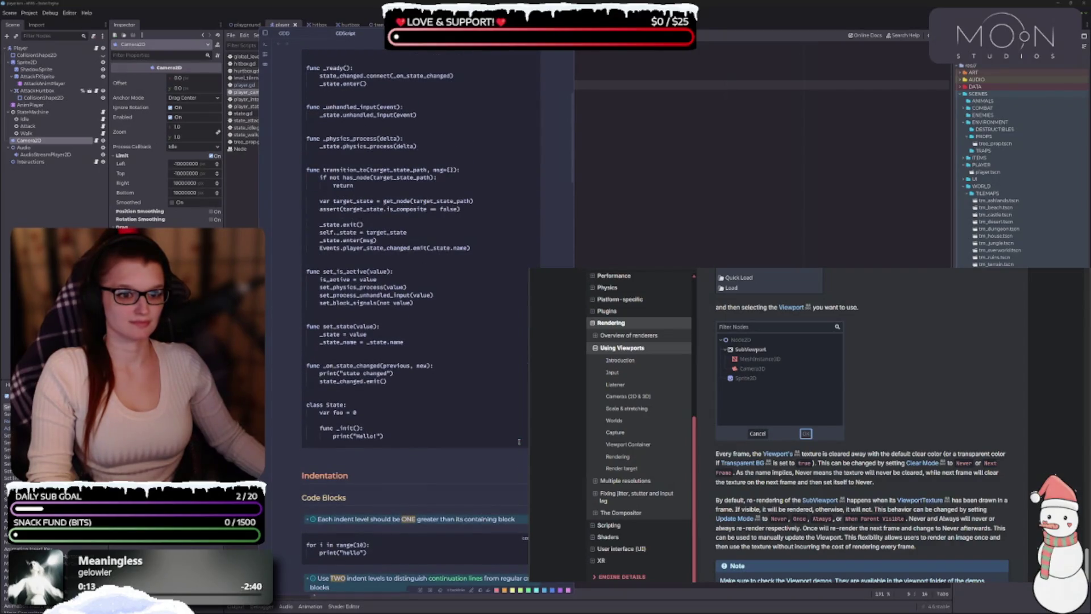
scroll(519, 441, "up", 3)
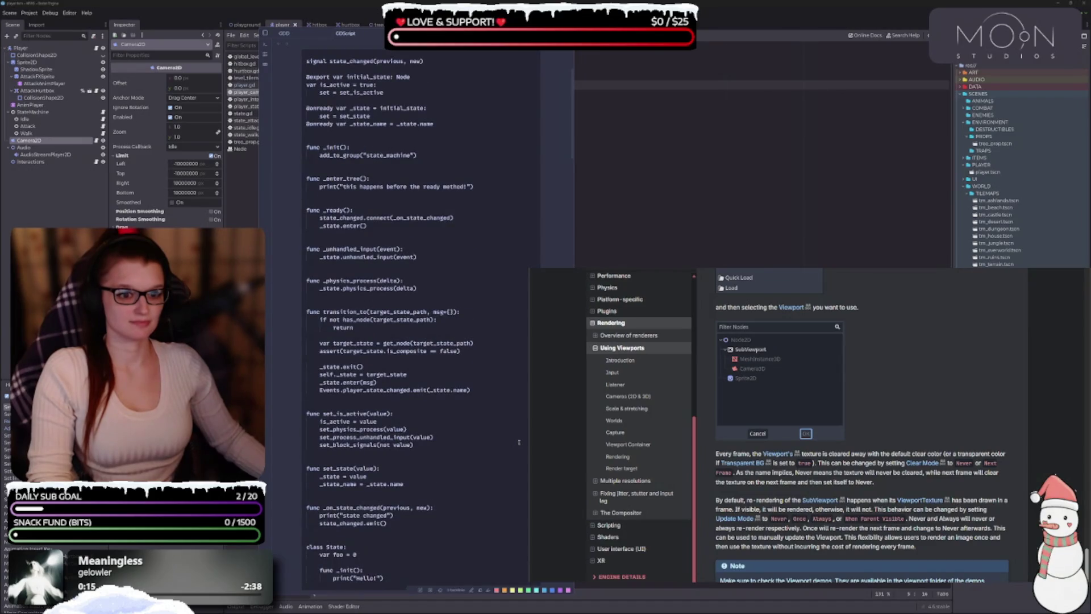
scroll(518, 441, "up", 3)
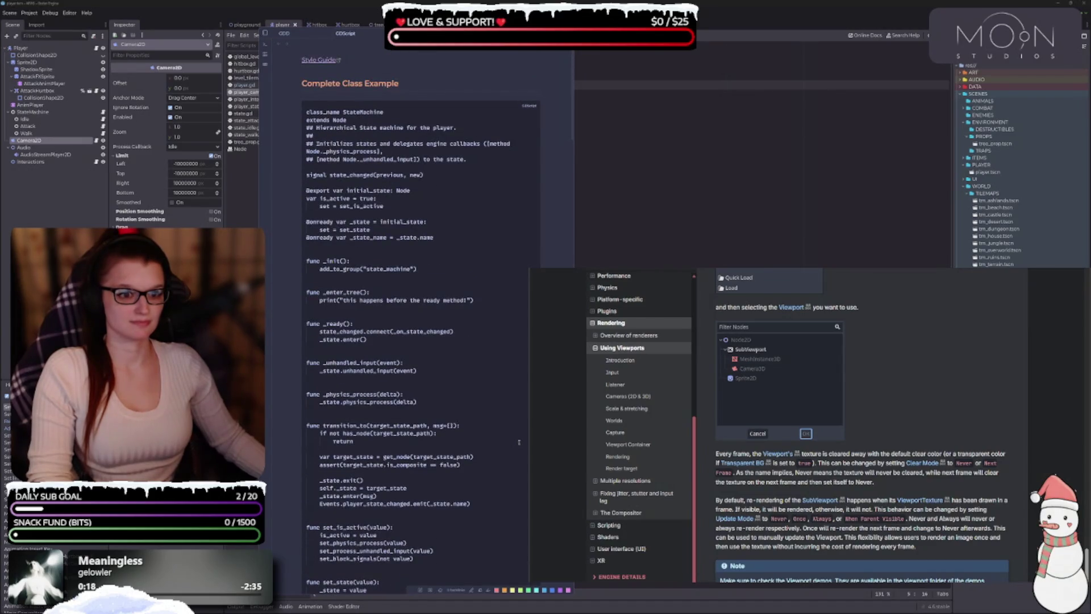
- Scroll down to the style guide's Code Order section, then leave the page
scroll(518, 440, "down", 3)
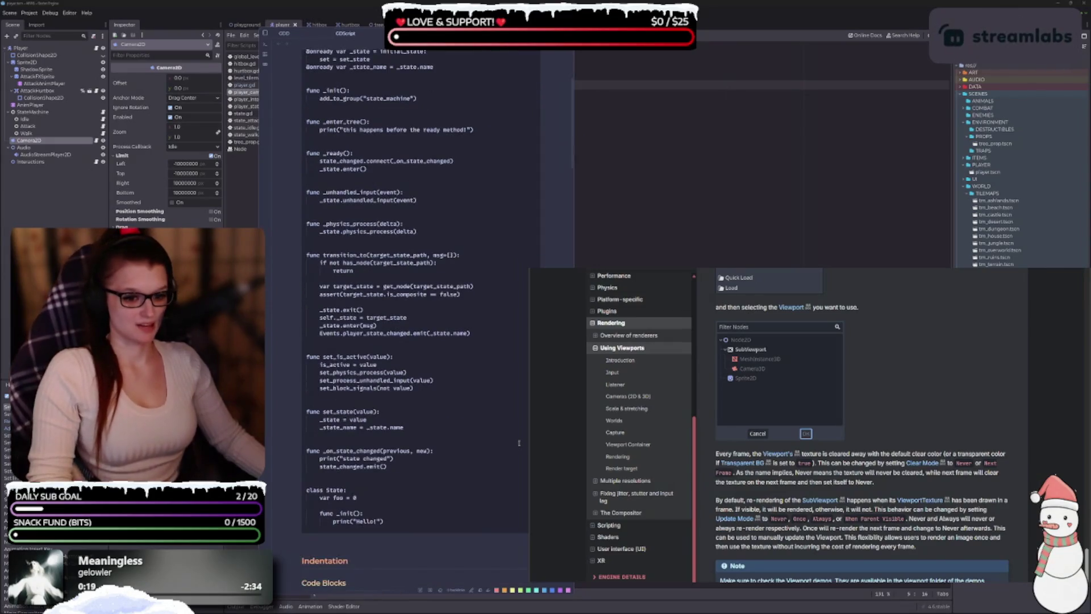
scroll(519, 442, "down", 15)
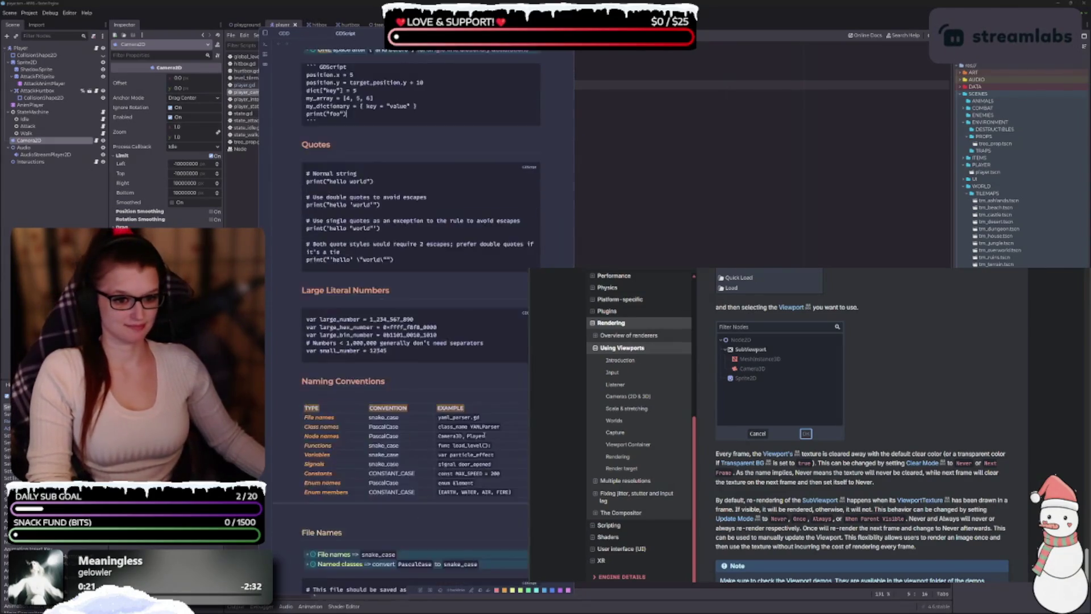
scroll(473, 428, "down", 7)
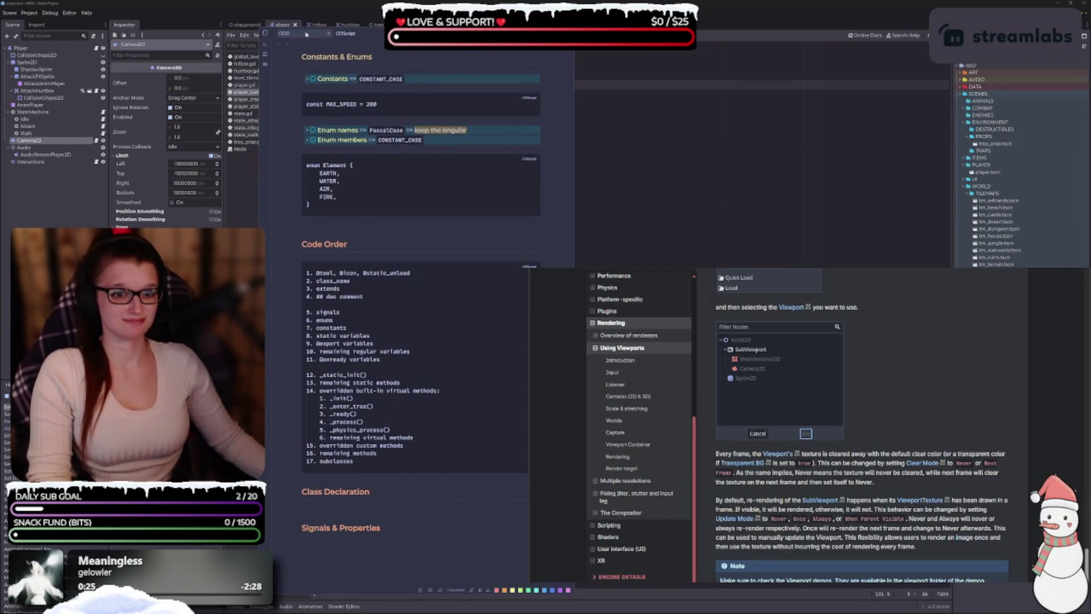
left_click(284, 33)
key("ctrl+F3")
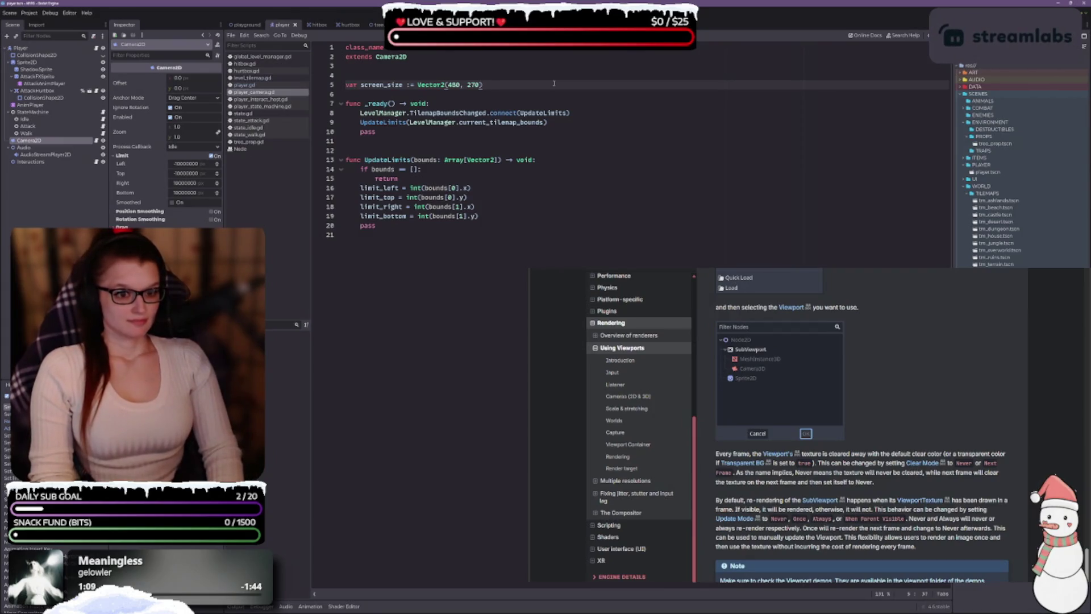
key("Return")
key("Up")
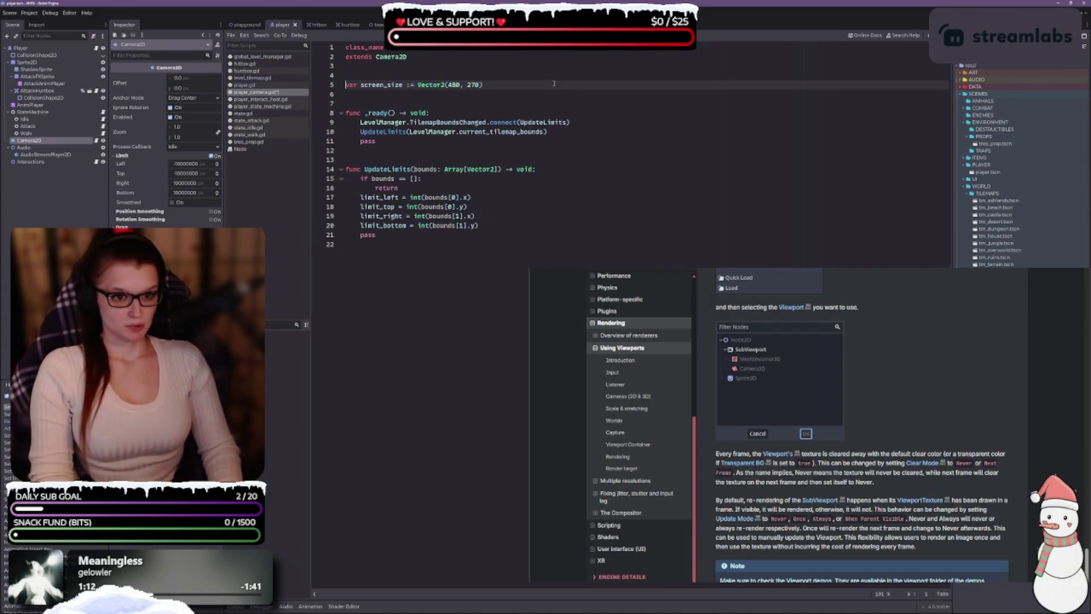
type("@export")
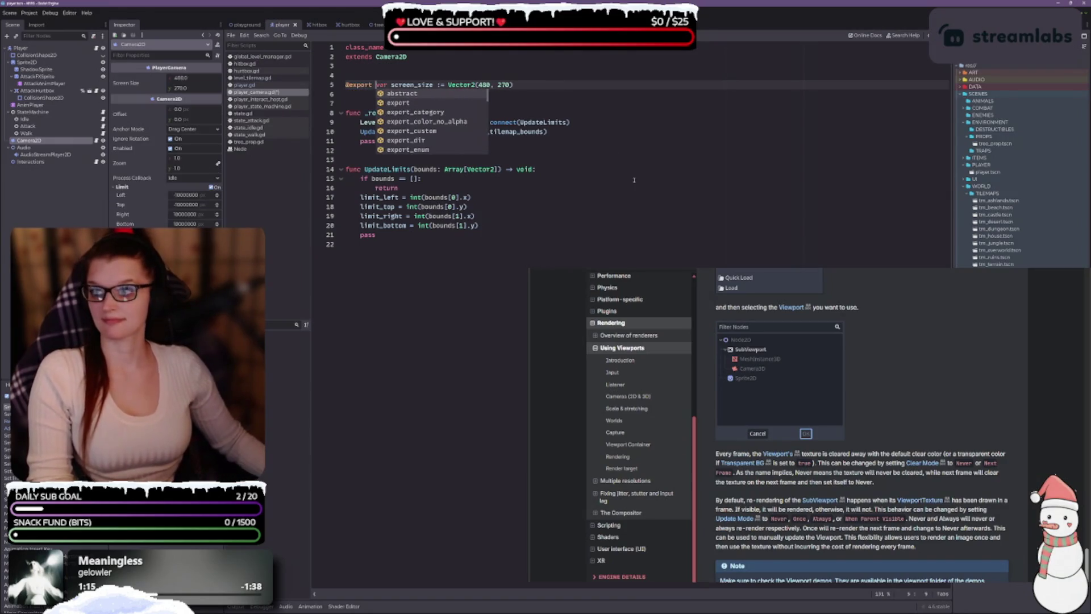
left_click(536, 88)
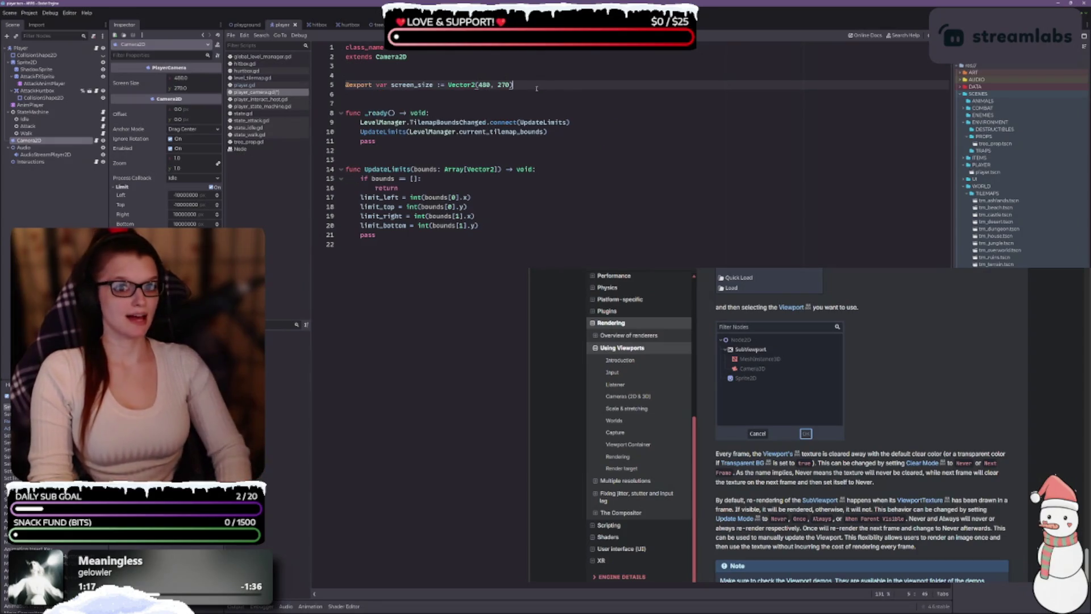
key("Return")
type("@")
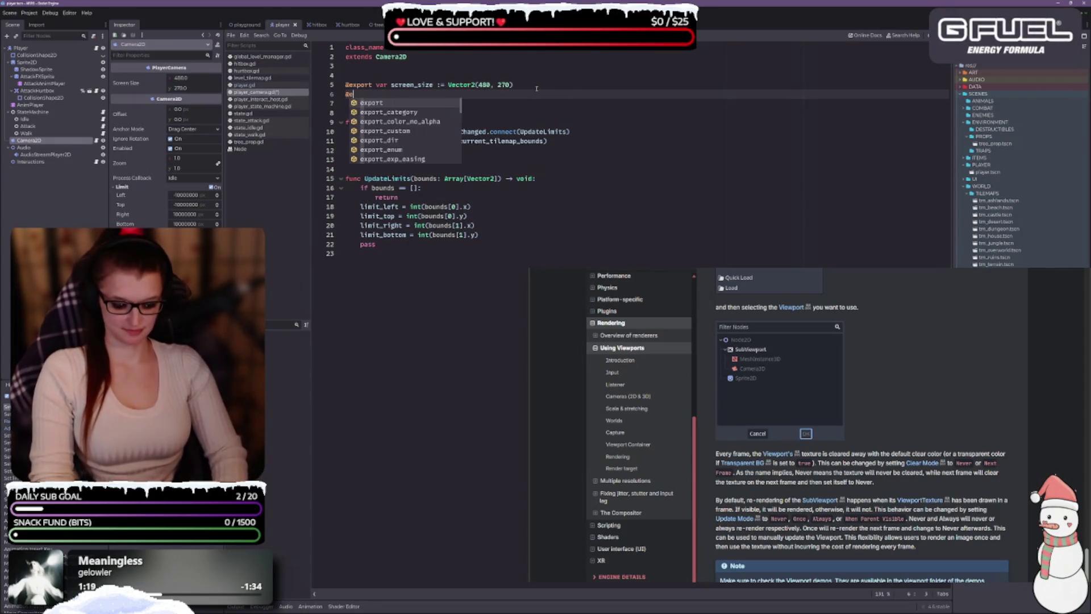
type("export var ")
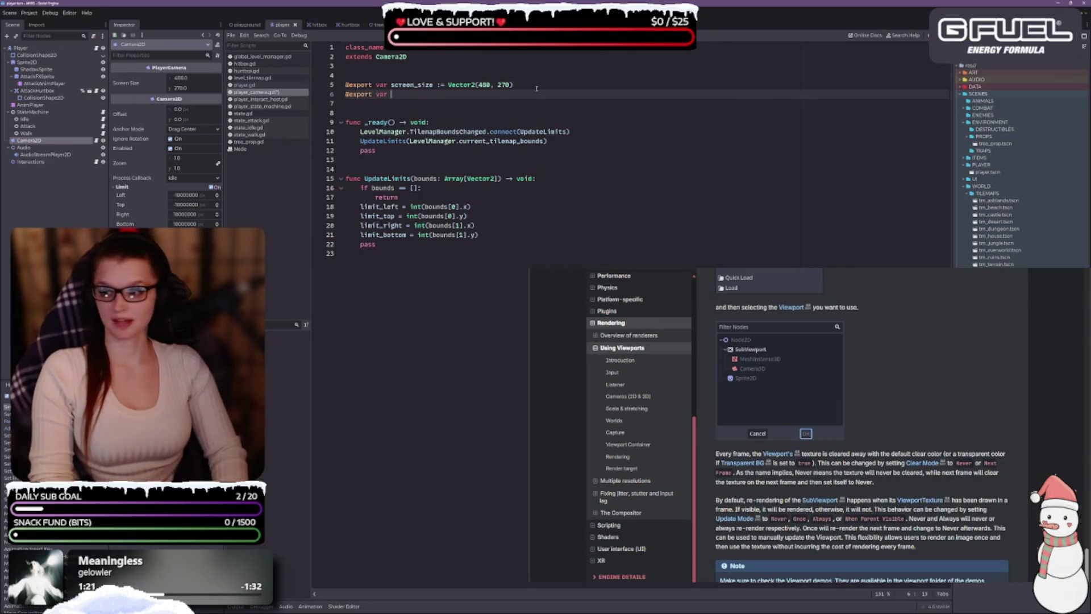
type("world_")
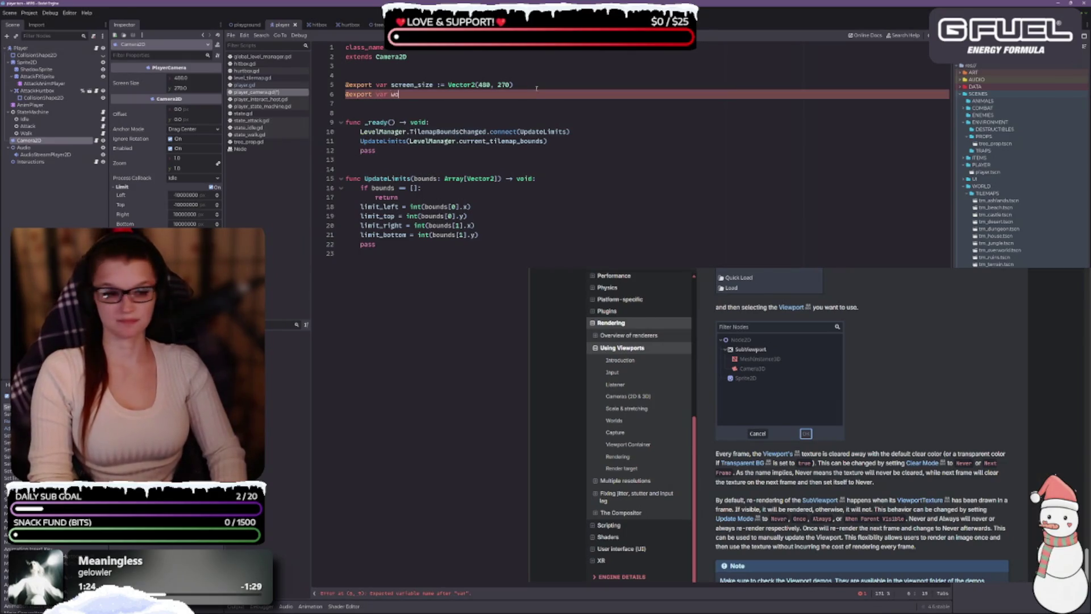
type("offset")
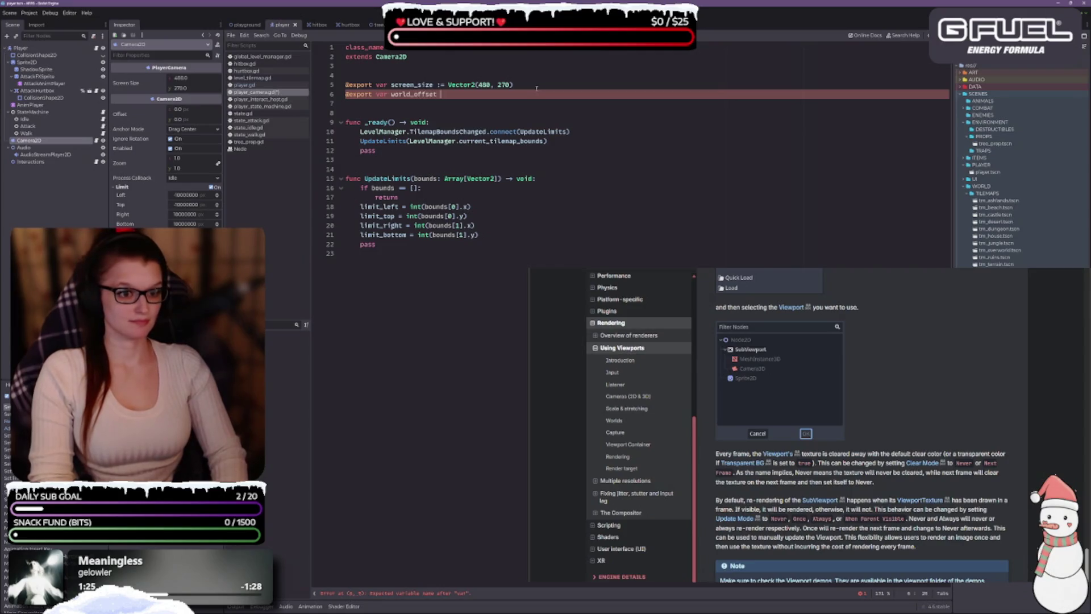
type(" := Vector2")
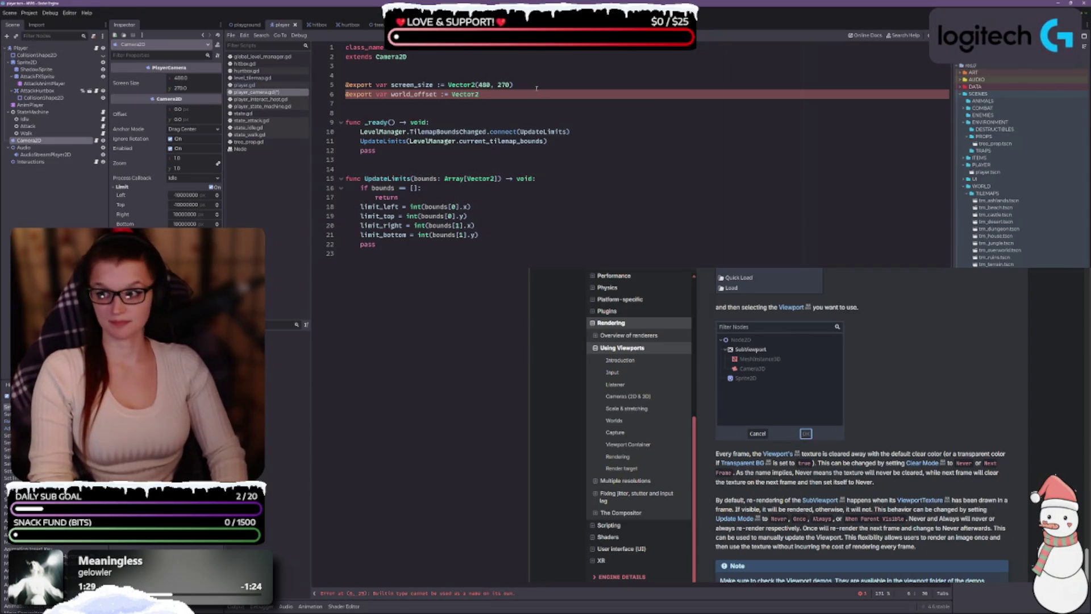
type(".ZERO")
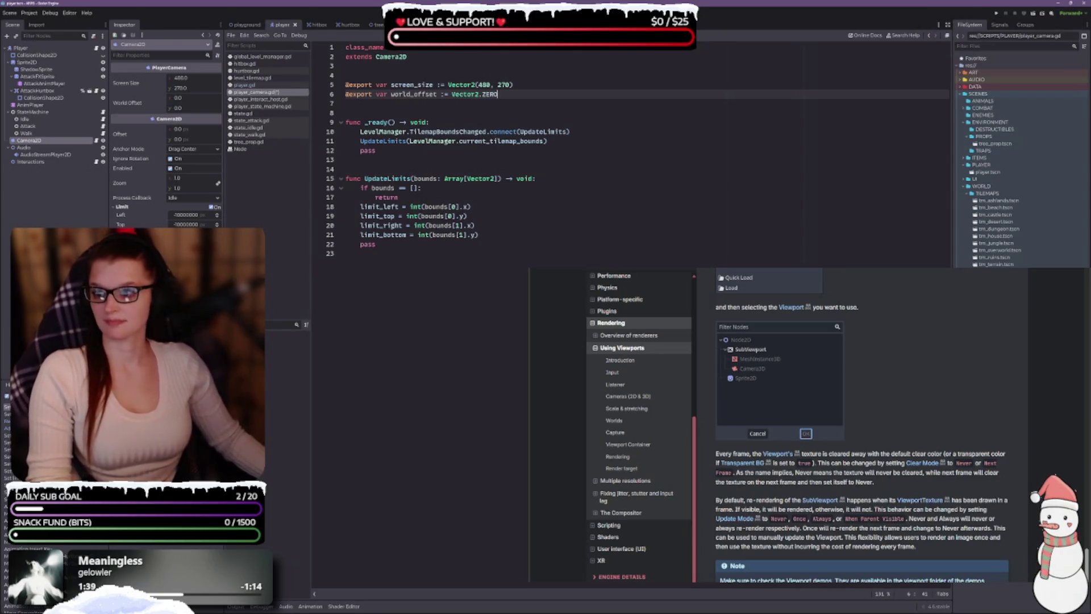
left_click(534, 84)
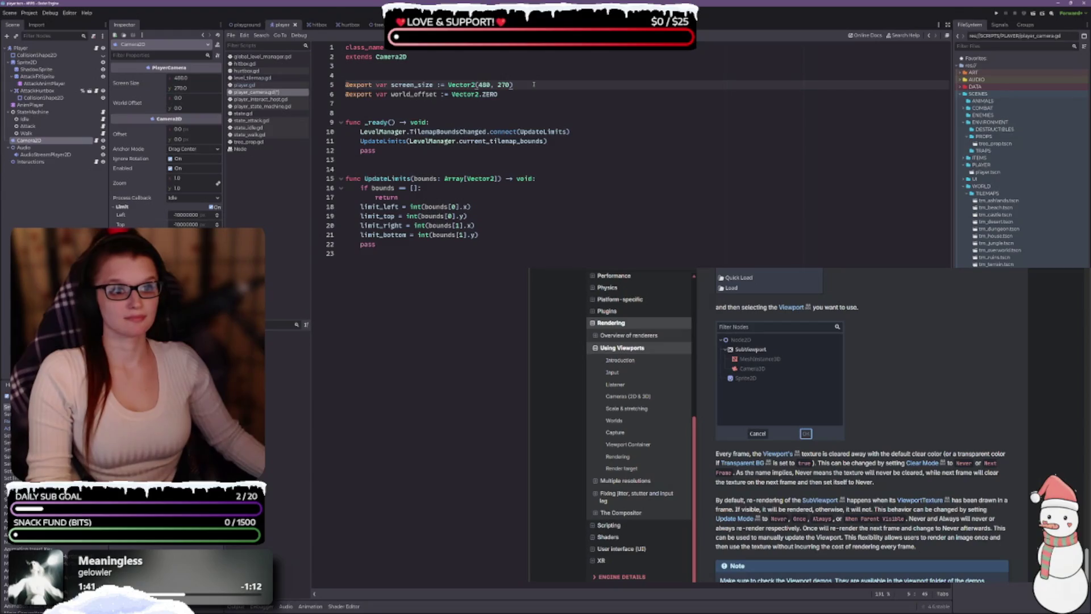
- Add the comment 'Screensize in pixels' above the screen_size declaration
left_click(521, 76)
key("Return")
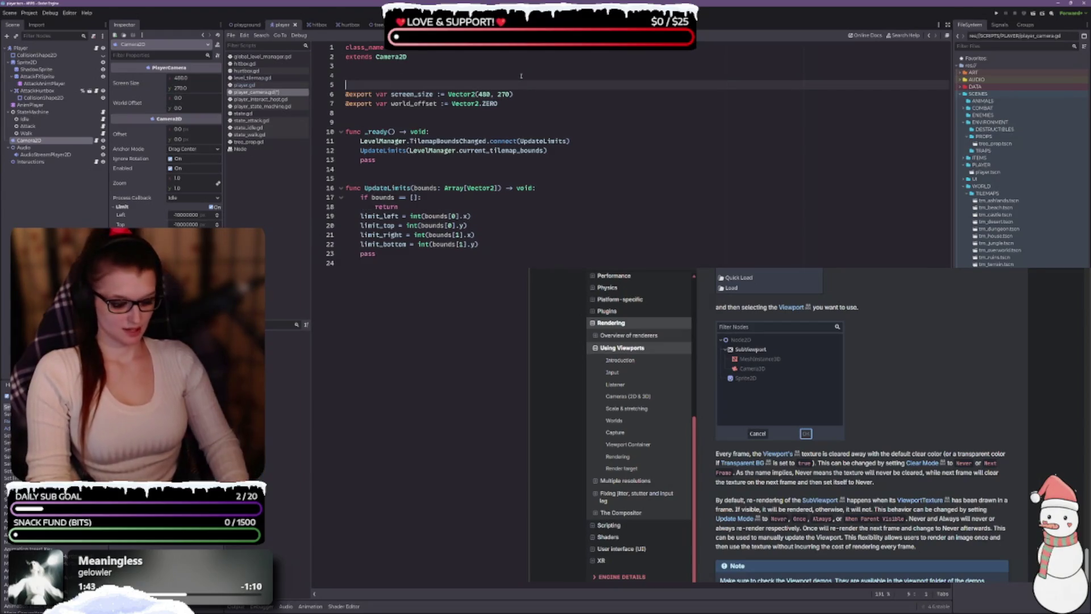
type("Screens")
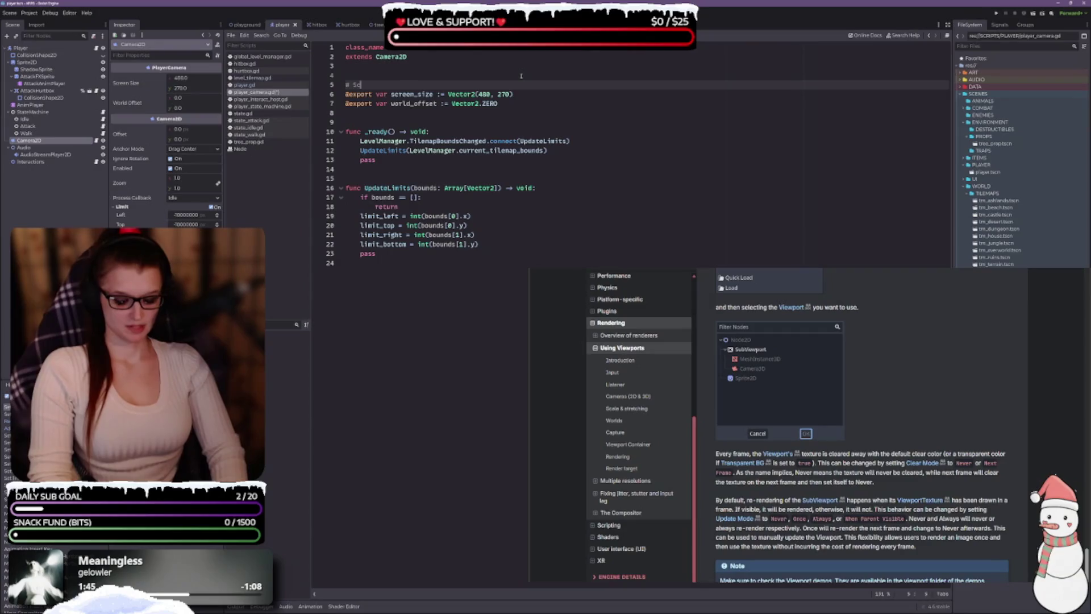
type("ize in pixels")
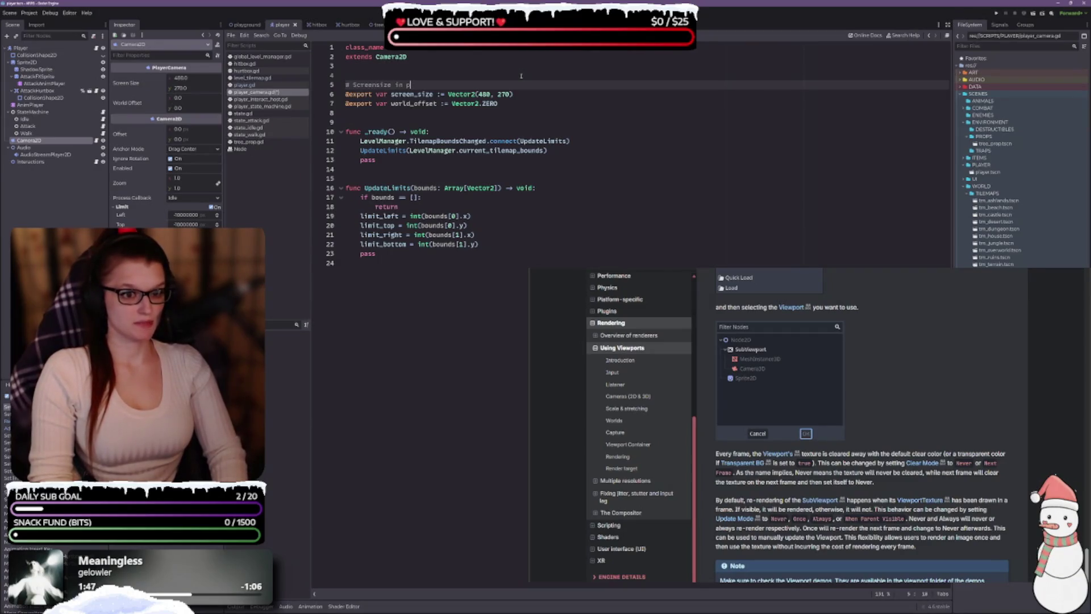
- Add the comment '# Optional offset for world alignment' above the world_offset declaration
left_click(538, 93)
key("Return")
type("# ")
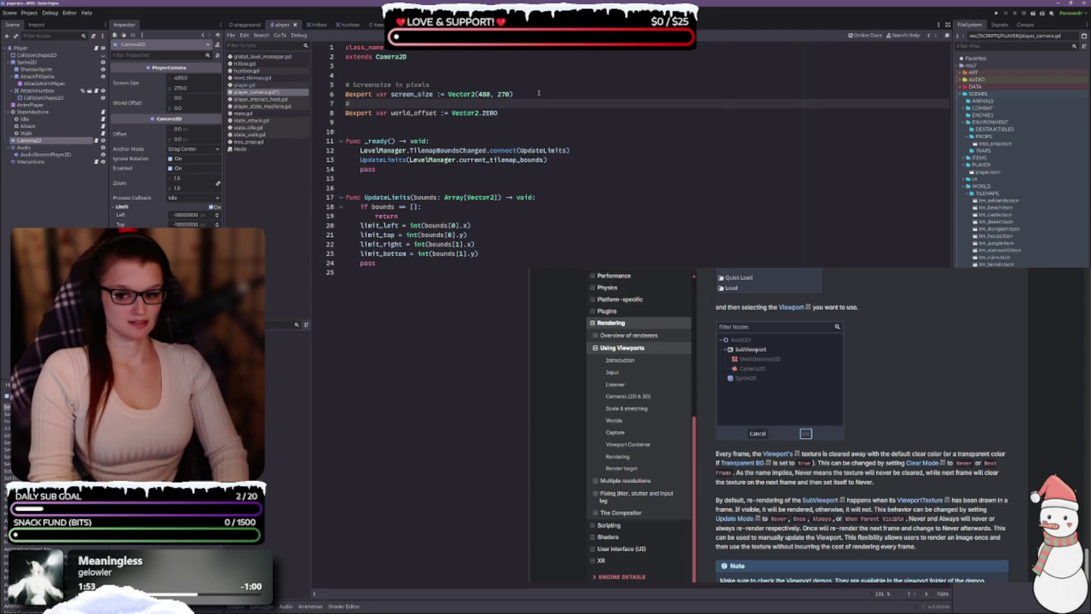
type("World")
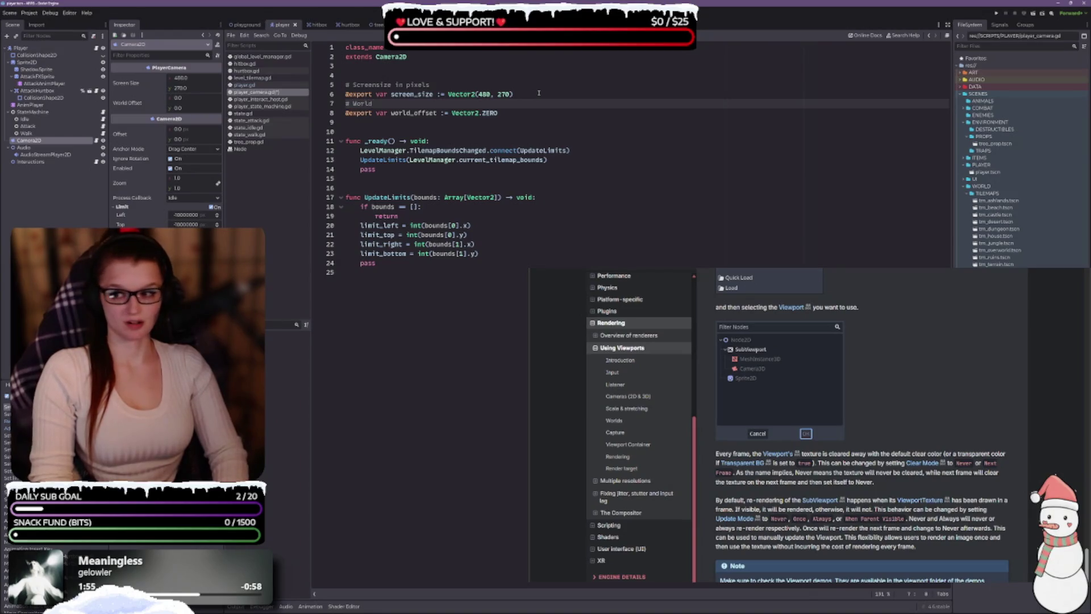
key("BackSpace")
key("BackSpace")
key("BackSpace")
type("Optiona")
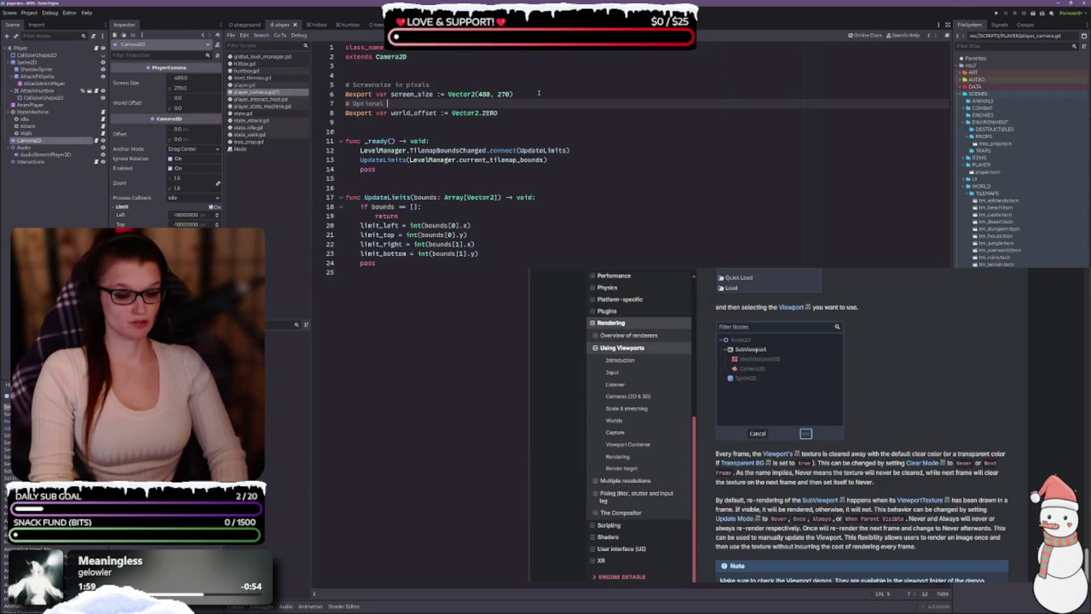
type("offset ")
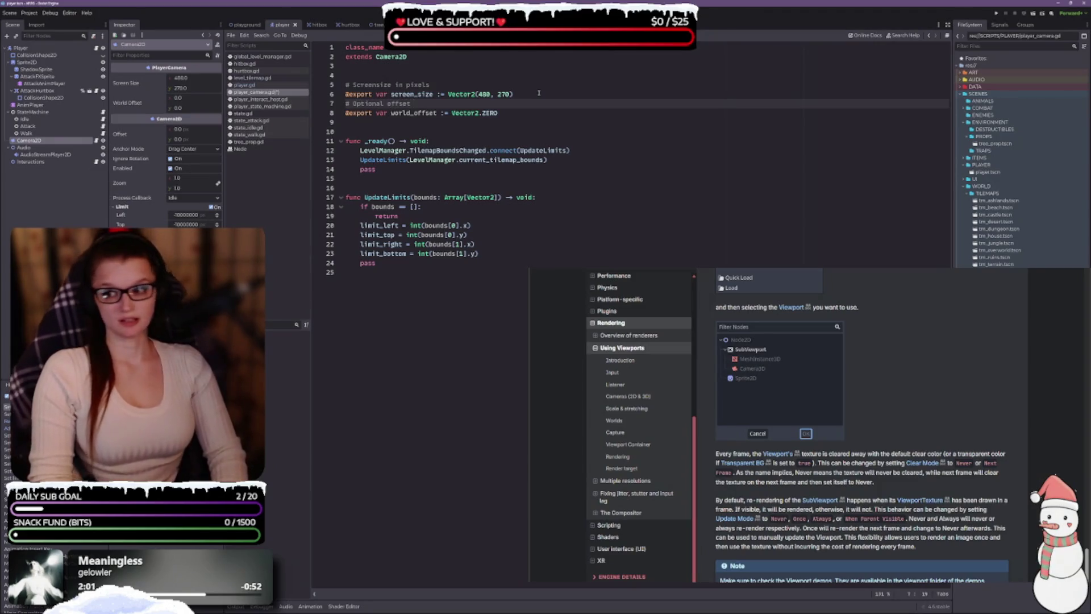
type("for world ali")
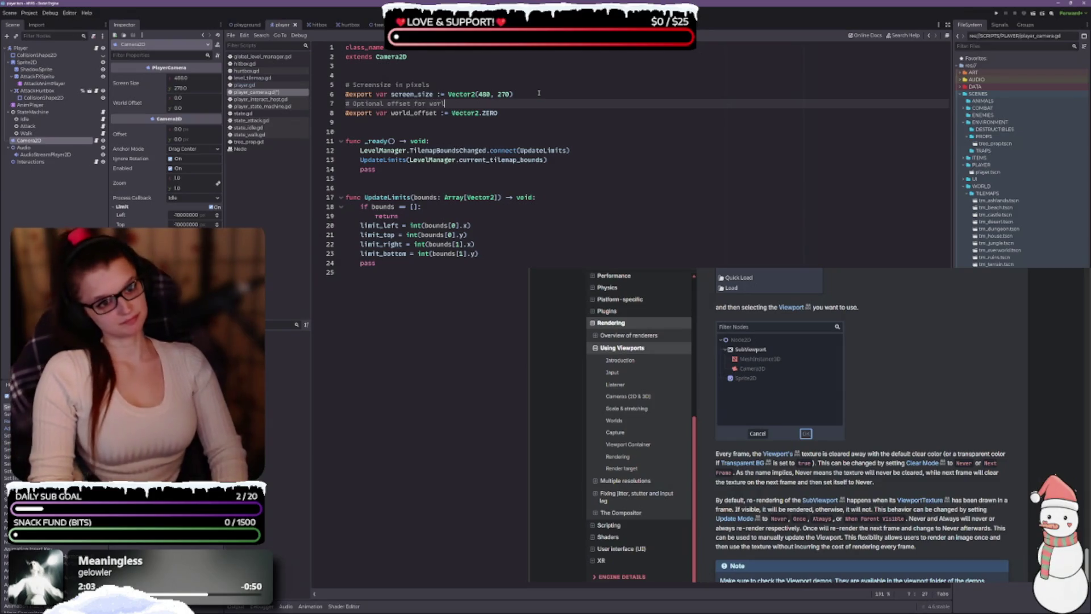
type("gnnment")
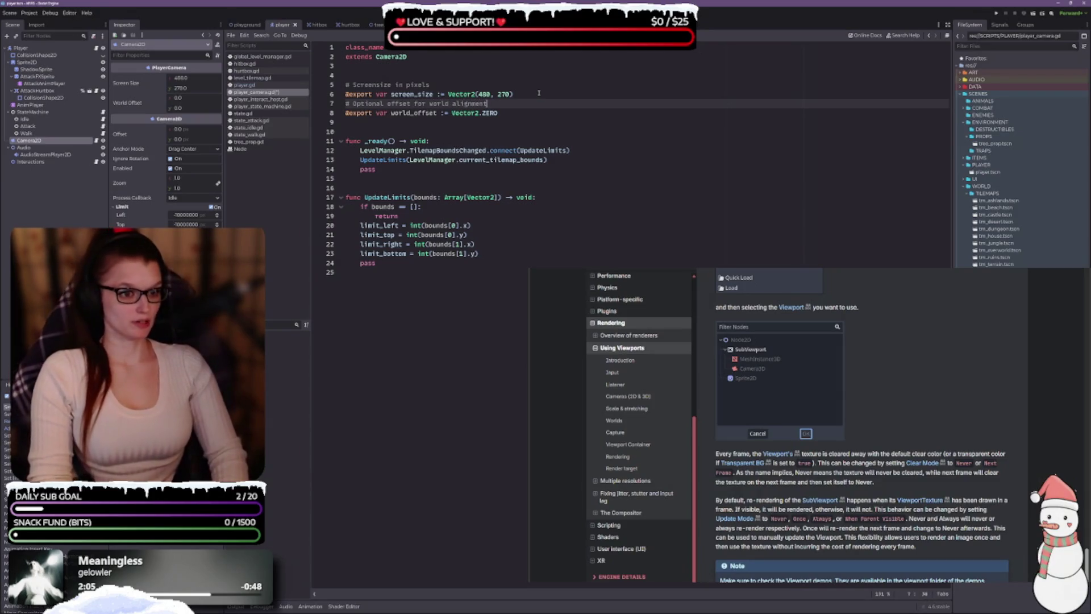
left_click(529, 113)
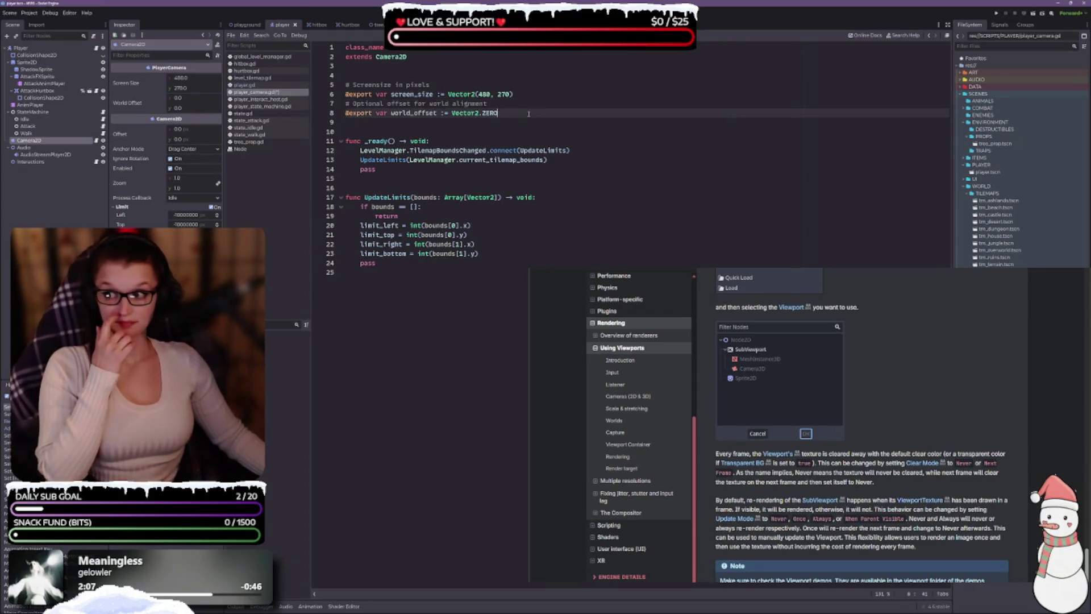
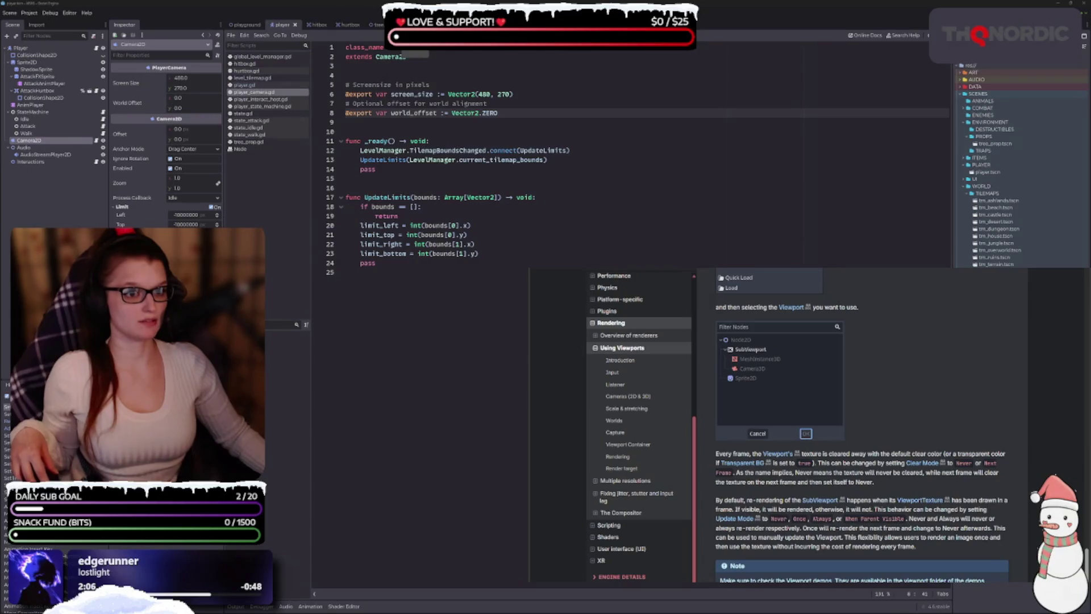
- Switch through the scene tabs to the player scene, with player.gd showing in the floating script window
left_click(373, 23)
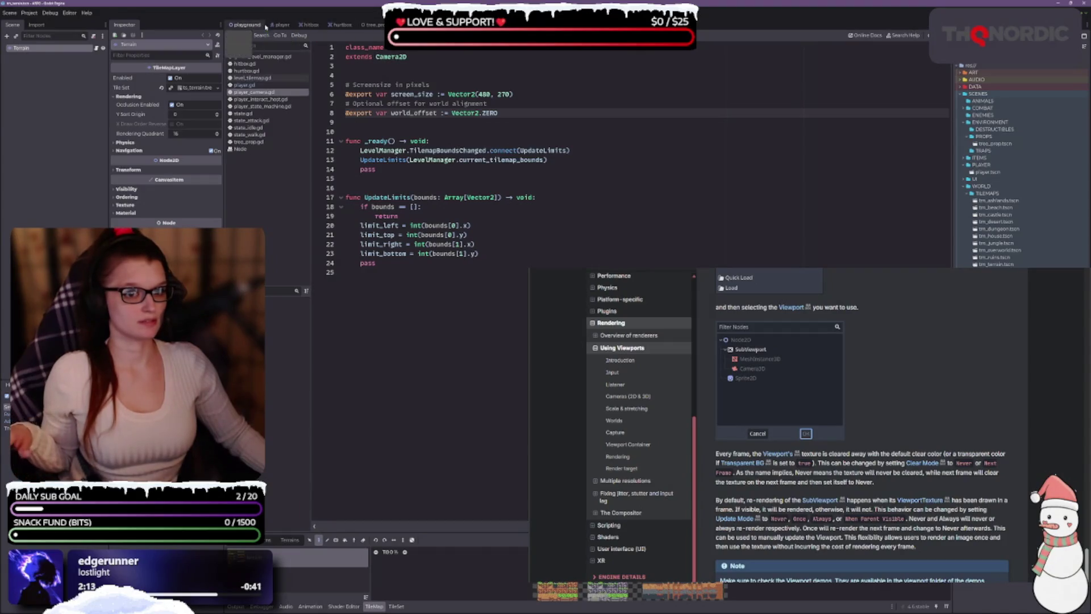
left_click(244, 25)
left_click(281, 25)
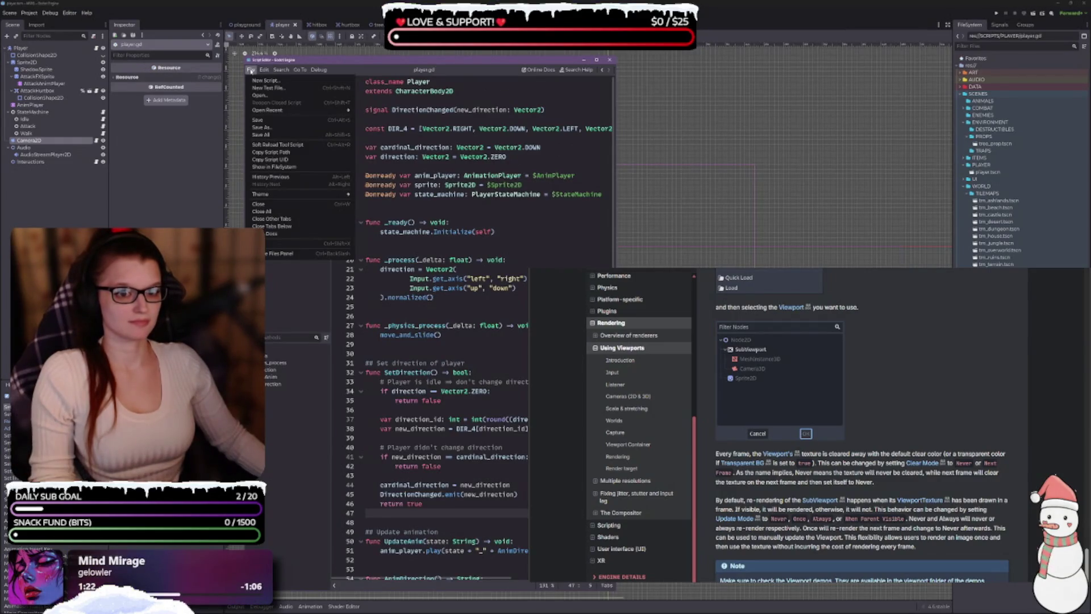
- Dismiss the open menu, move the floating player.gd window aside, and close it
mouse_move(263, 72)
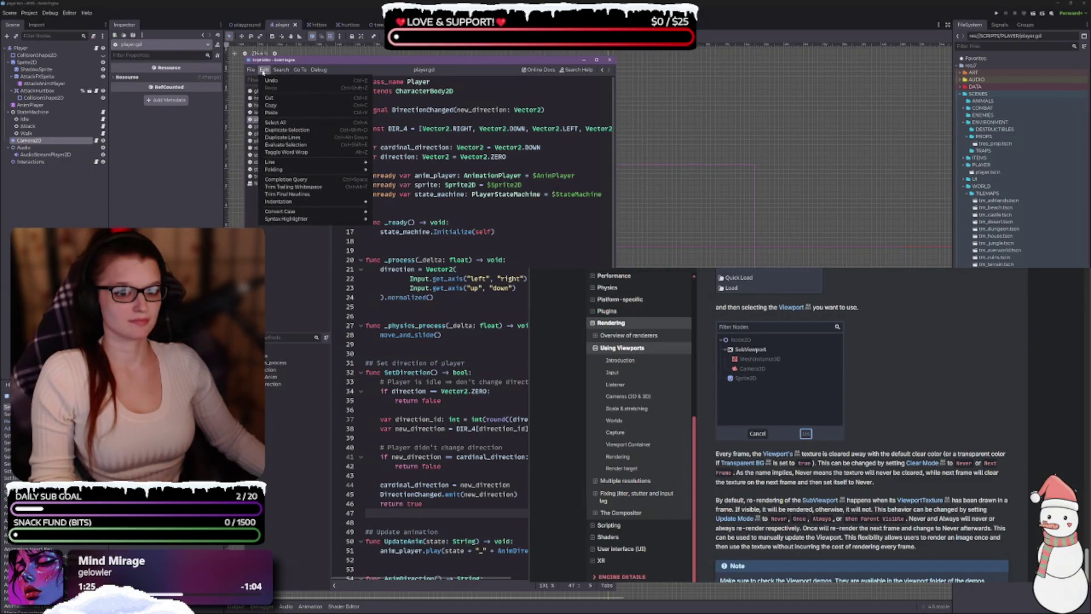
left_click(433, 67)
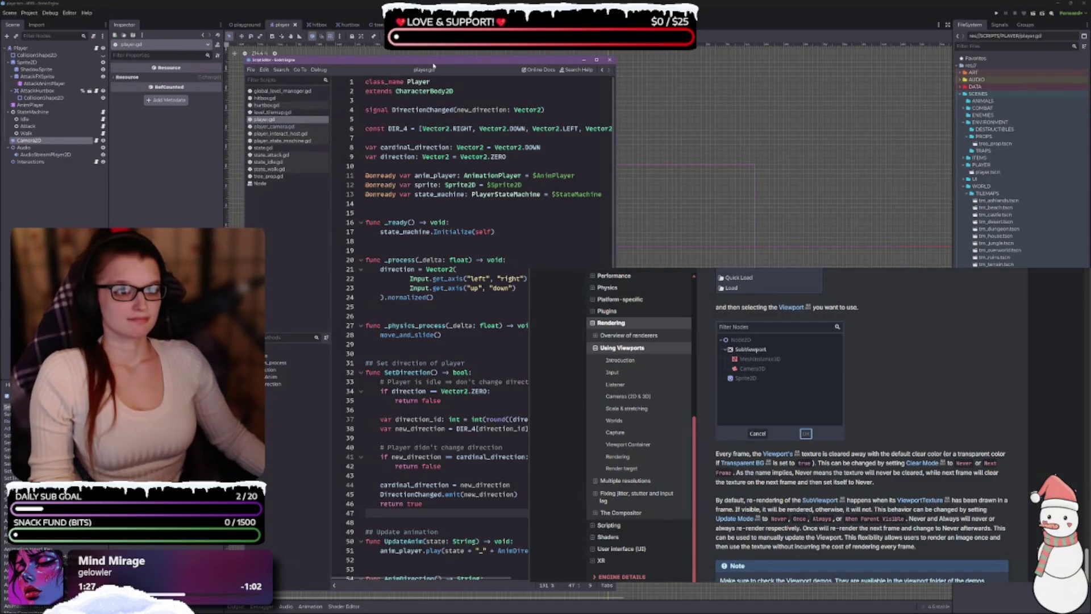
mouse_move(433, 67)
left_mouse_down()
mouse_move(524, 22)
mouse_move(653, 119)
mouse_move(640, 33)
left_mouse_up()
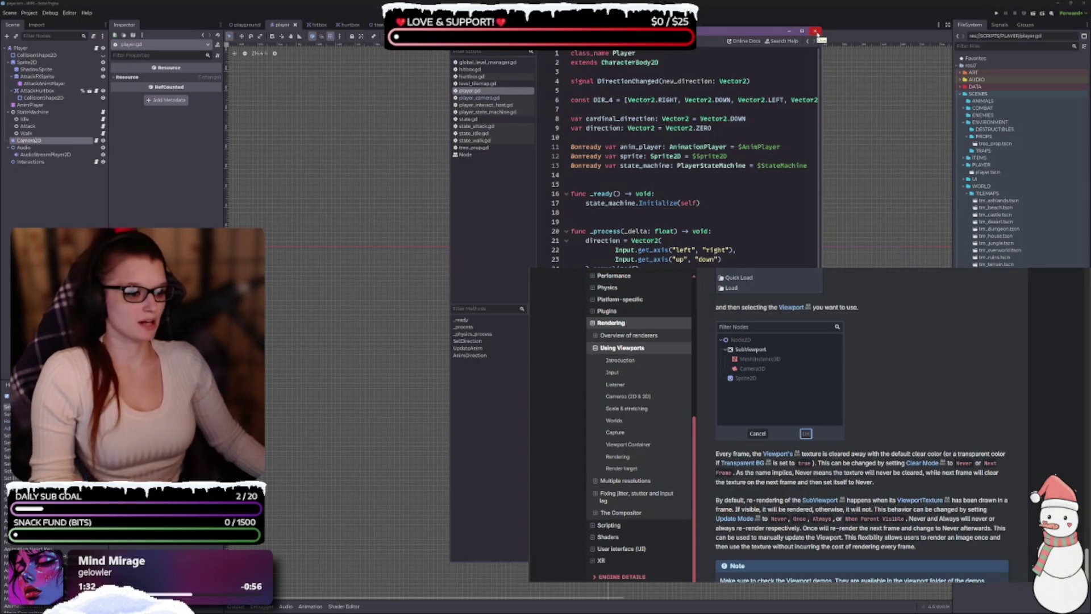
left_click(817, 33)
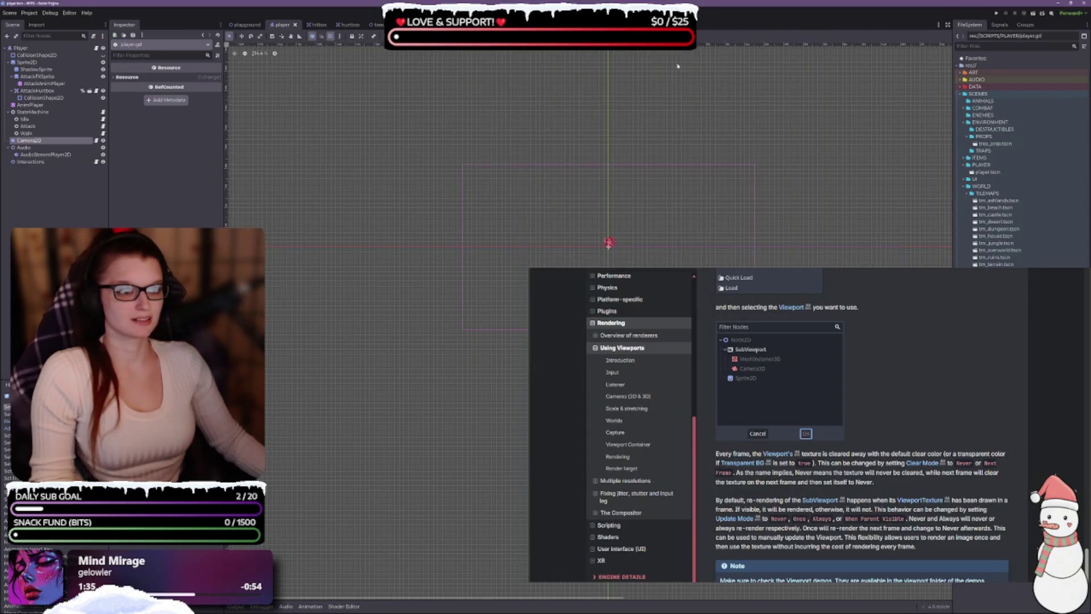
- Restore the Inspector dock from Editor Docks and switch the main view to the Script editor
left_click(30, 12)
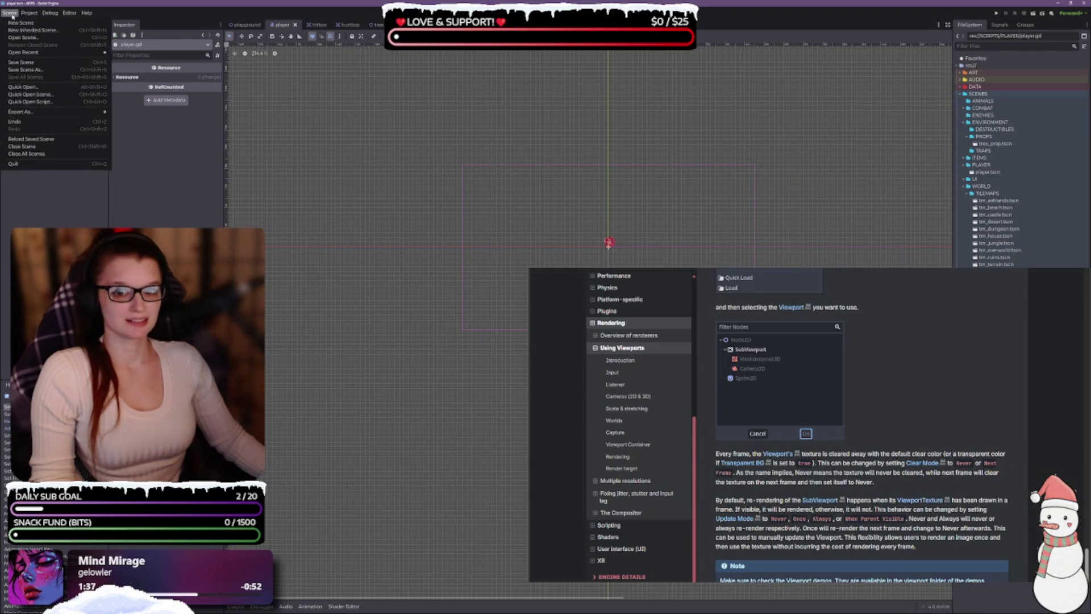
left_click(68, 13)
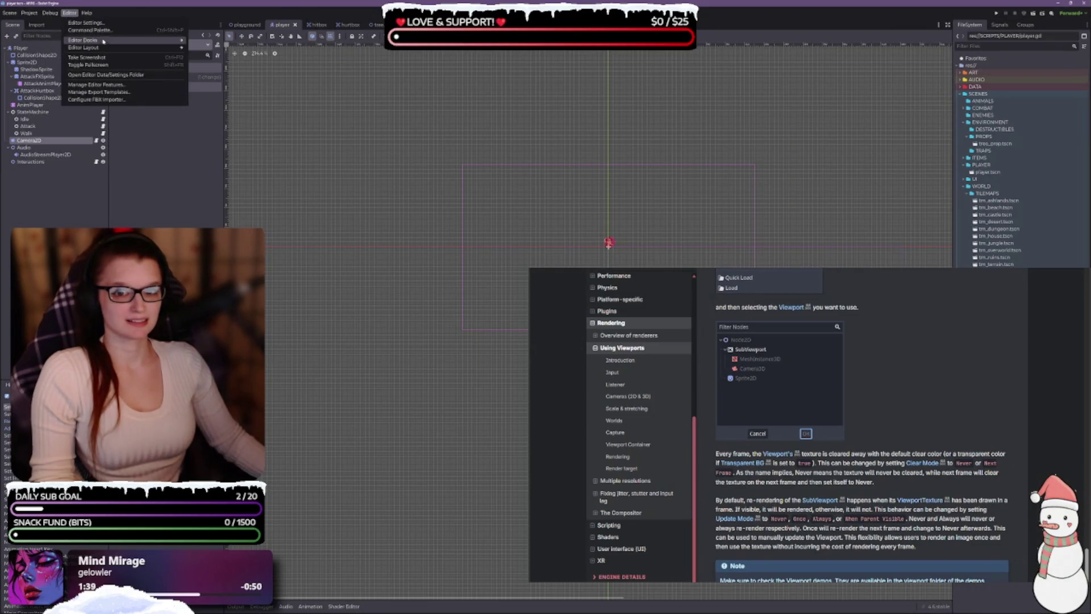
mouse_move(105, 43)
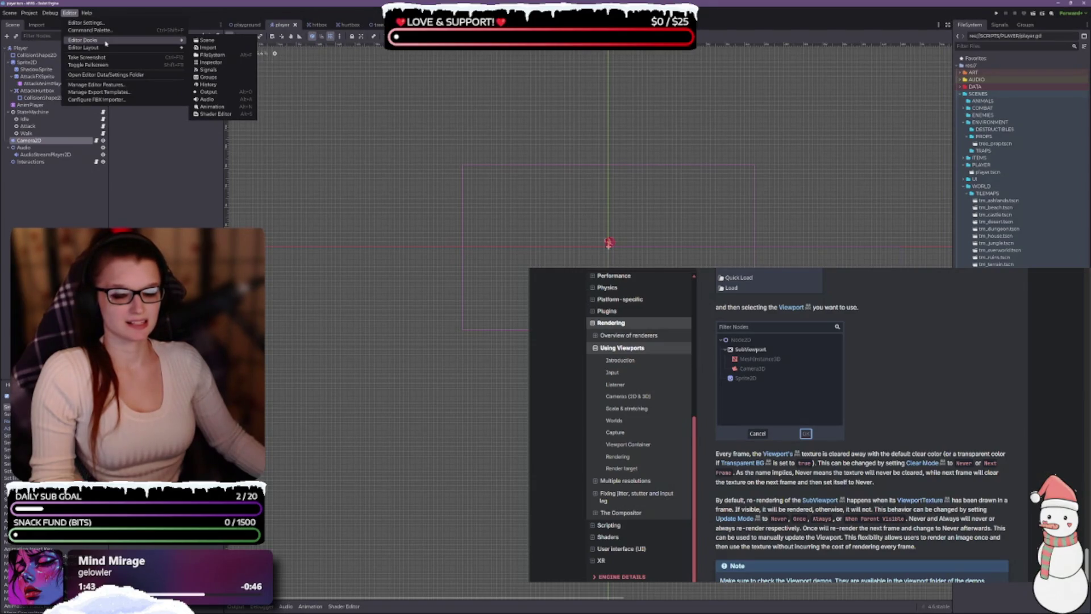
left_click(210, 62)
key("ctrl+F3")
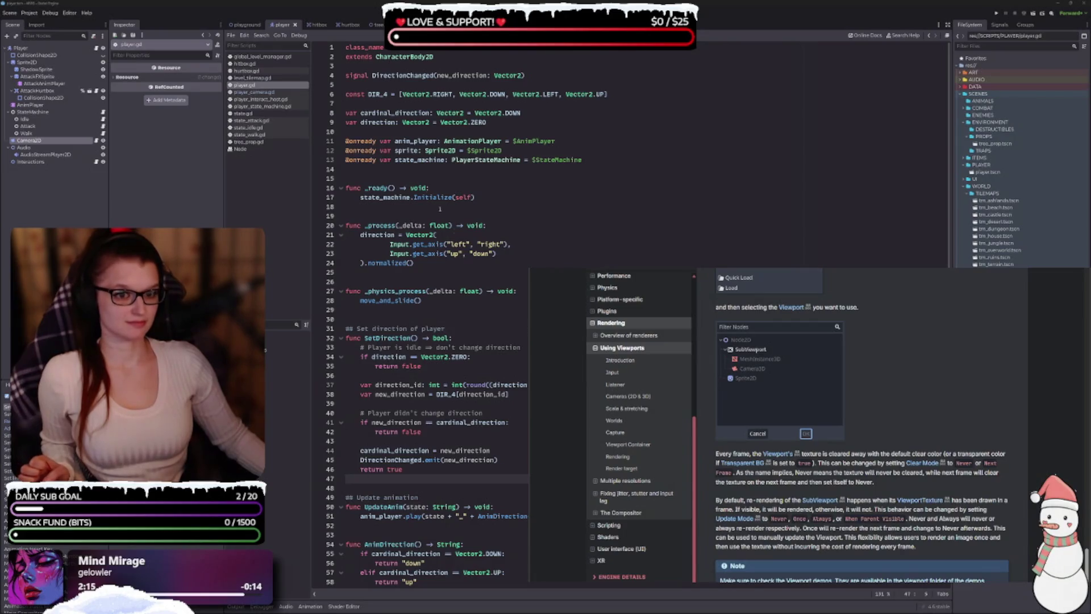
- Open level_tilemap.gd from the script list to view GetTilemapBounds
left_click(270, 78)
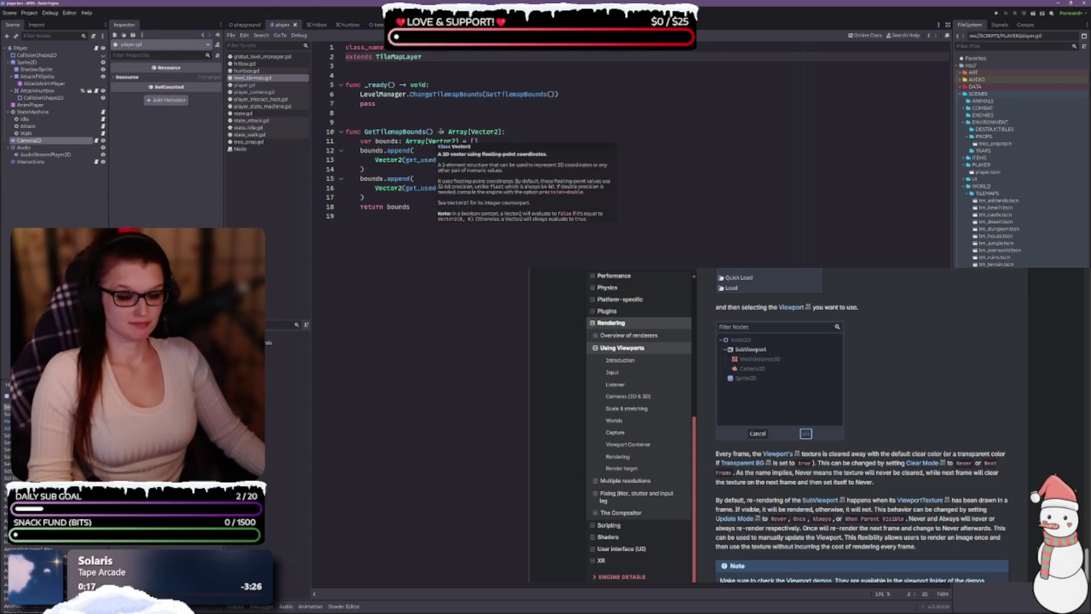
mouse_move(465, 130)
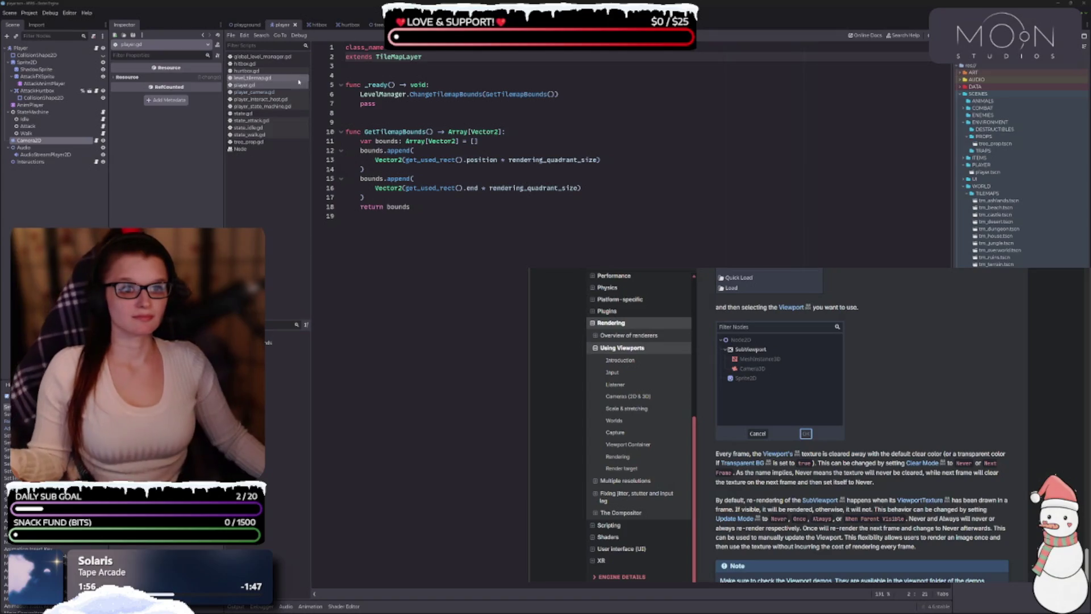
- Open player_camera.gd from the script list to view screen_size and world_offset
left_click(280, 92)
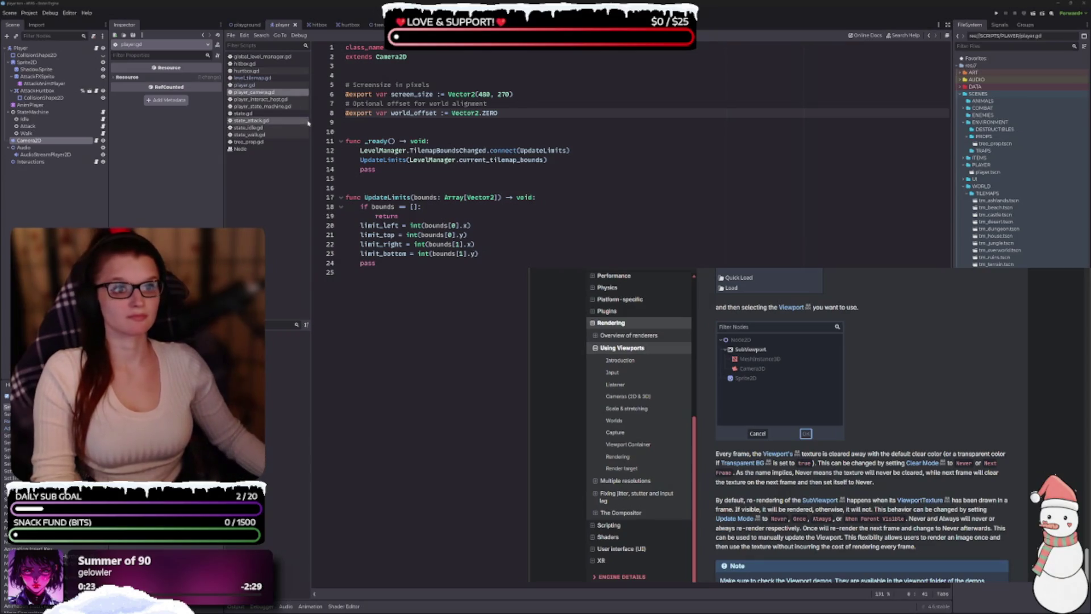
- Review the end of player_camera.gd's UpdateLimits function and glance over player.gd
left_click(275, 94)
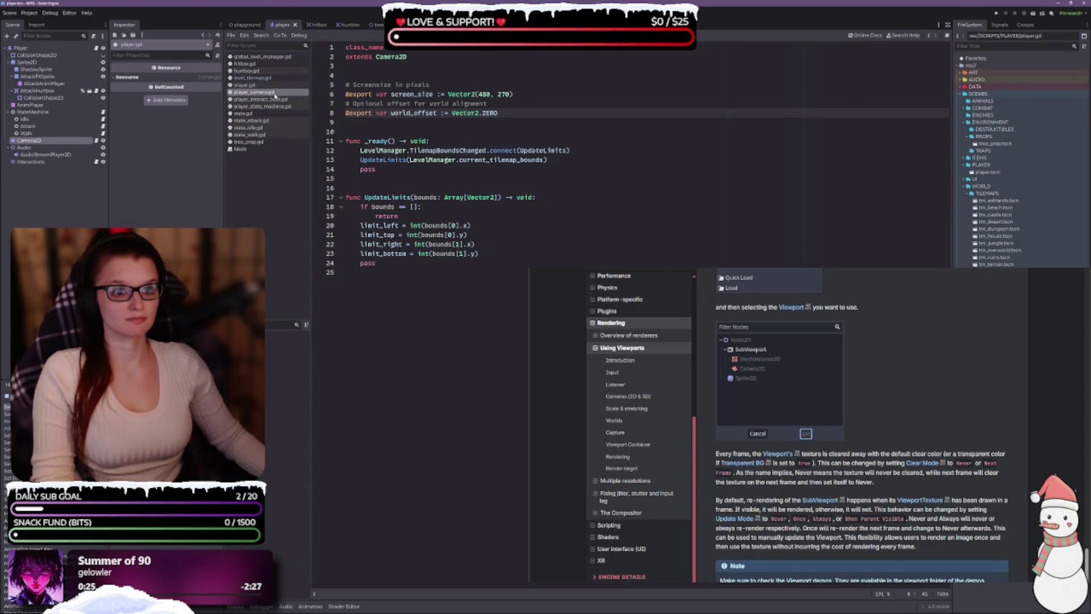
left_click(491, 253)
key("Down")
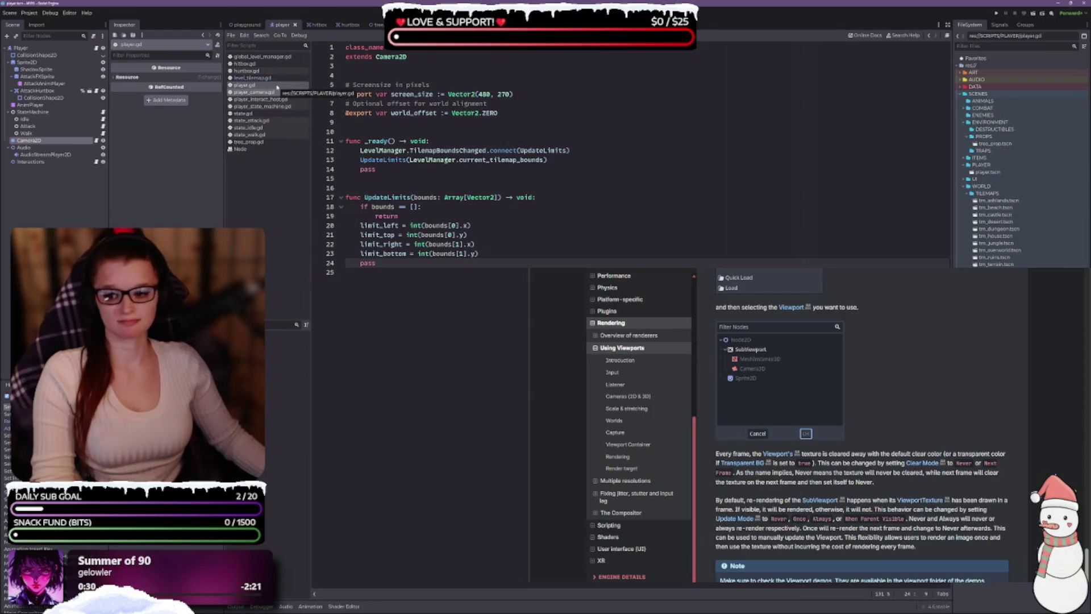
left_click(277, 85)
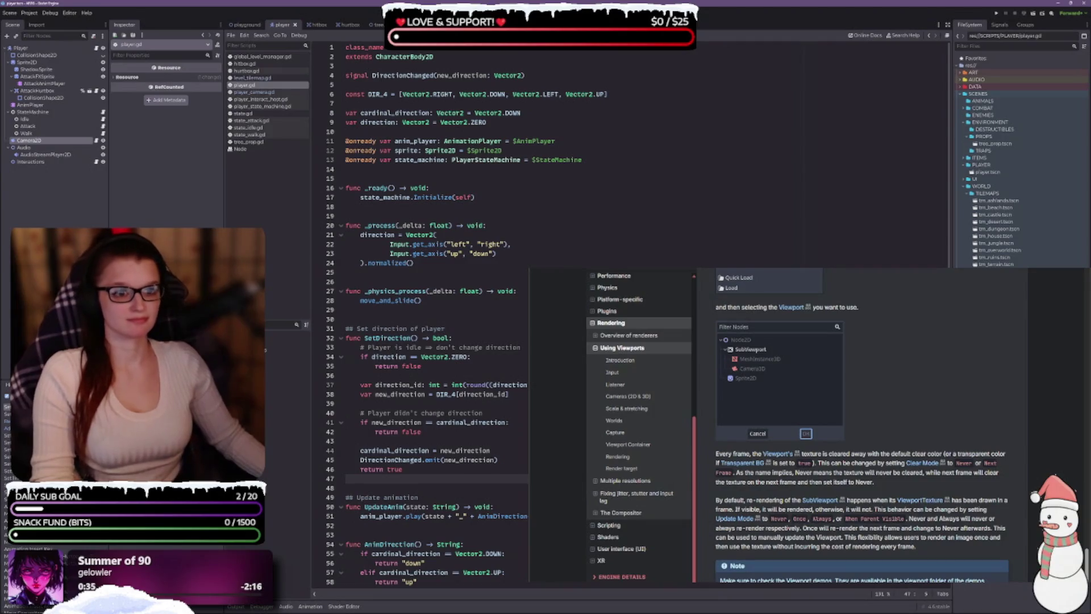
scroll(432, 312, "down", 2)
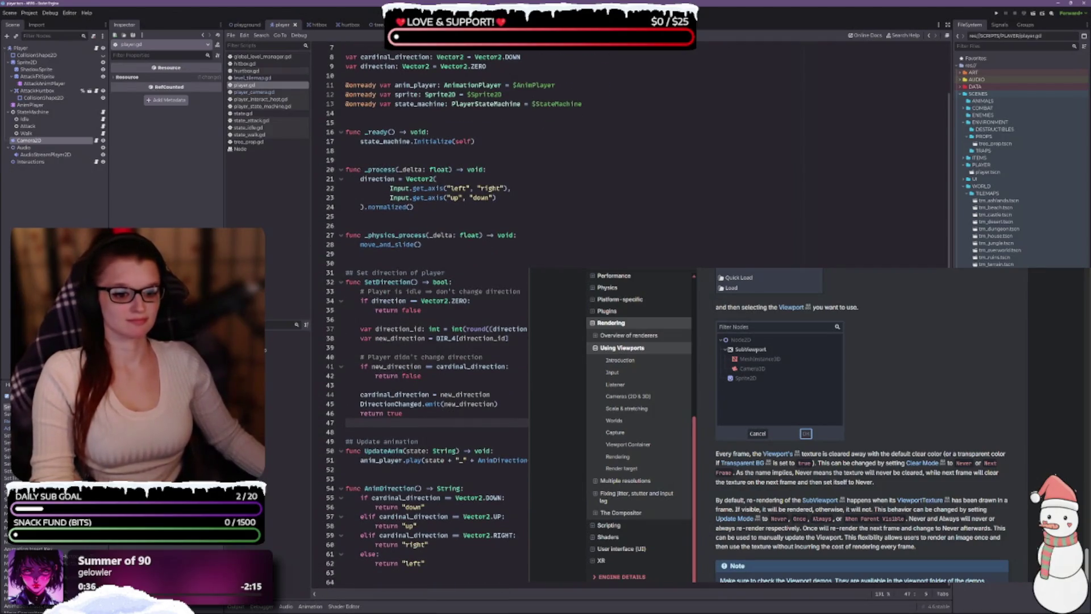
scroll(432, 313, "up", 2)
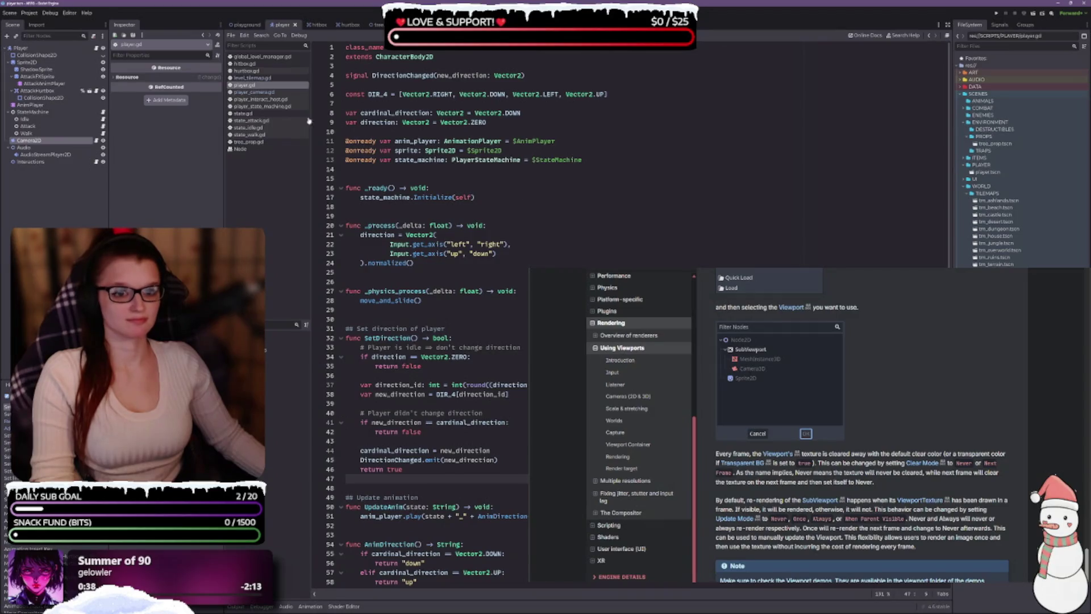
left_click(273, 93)
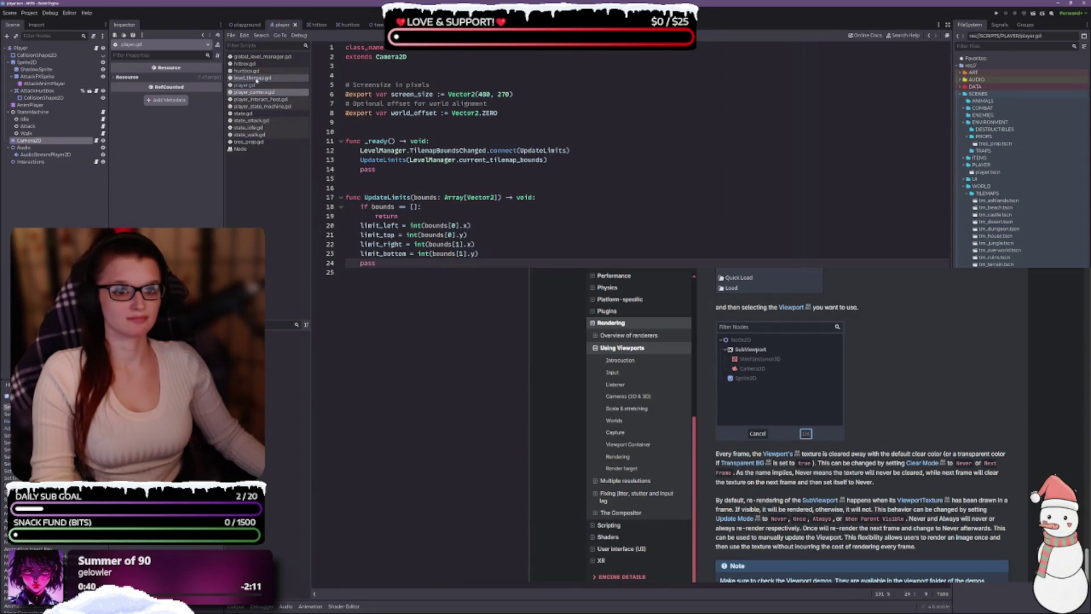
- Compare level_tilemap.gd with global_level_manager.gd's TilemapBoundsChanged signal and ChangeTilemapBounds code
left_click(276, 79)
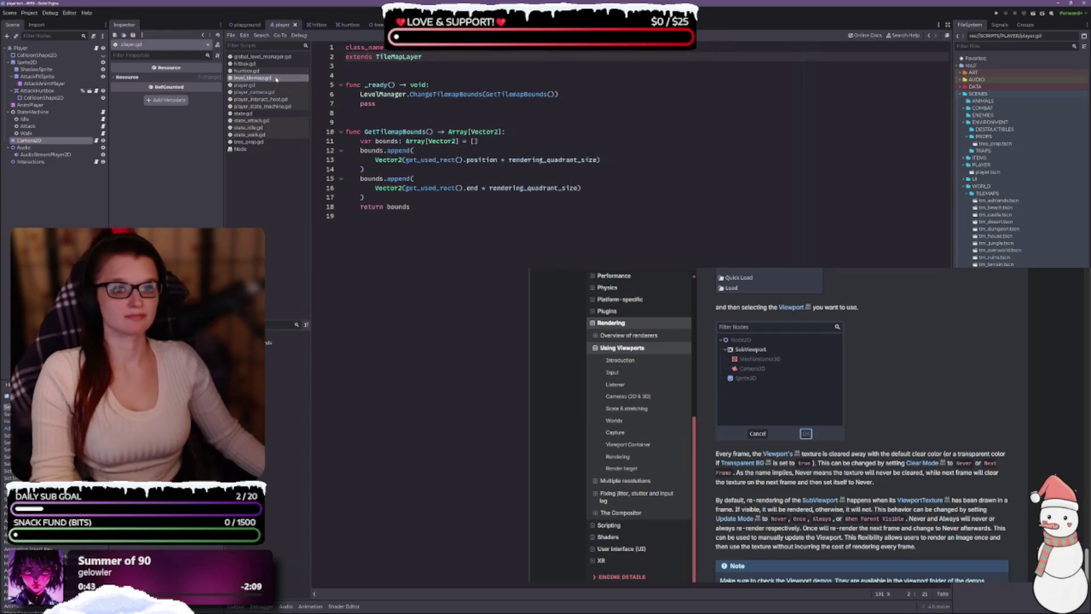
left_click(283, 58)
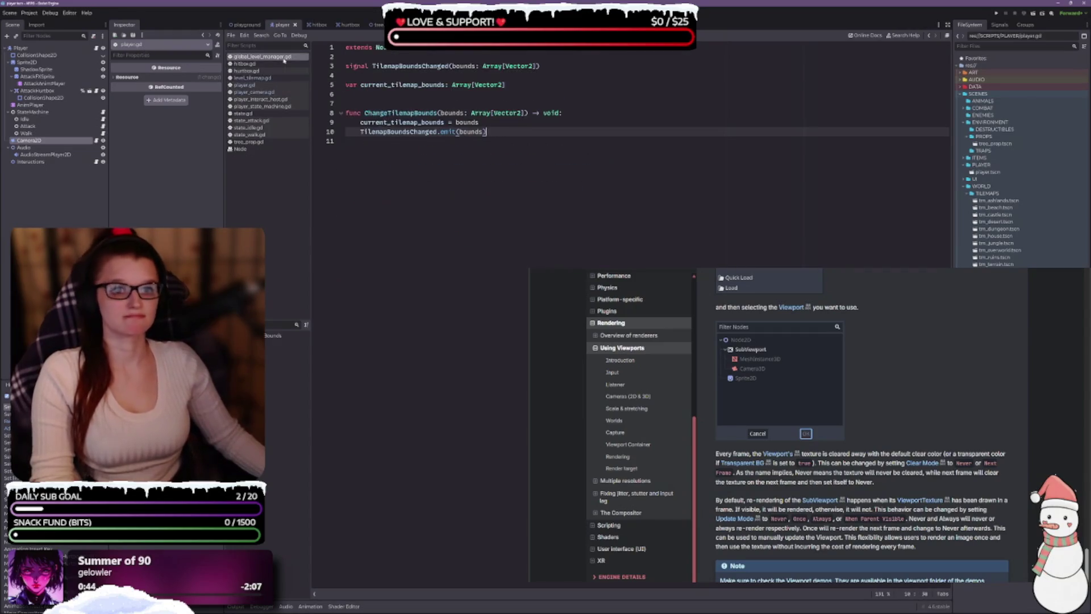
left_click(262, 78)
left_click(289, 59)
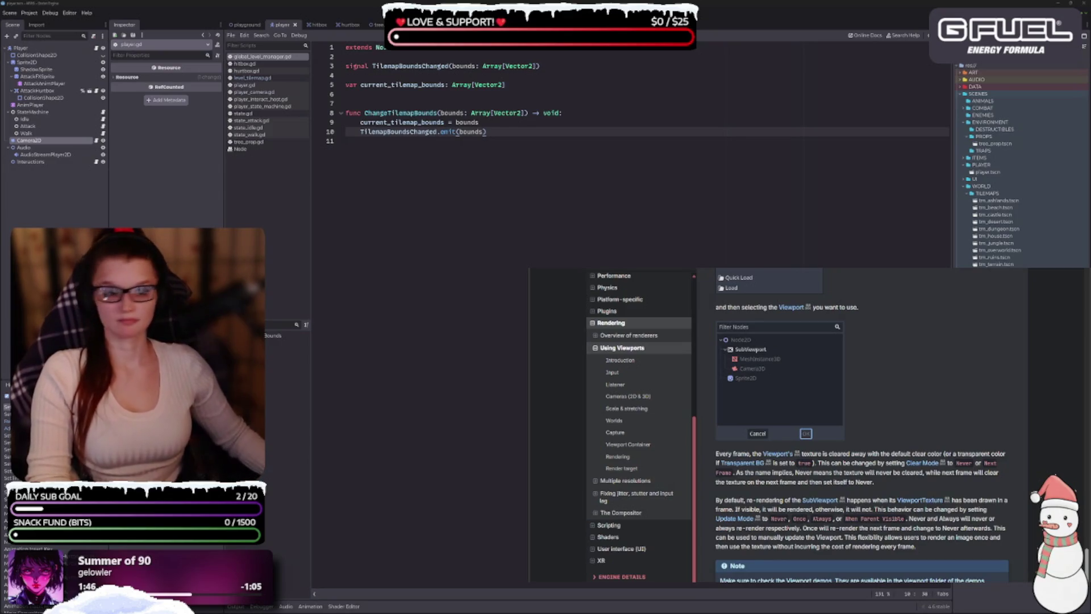
left_click(267, 78)
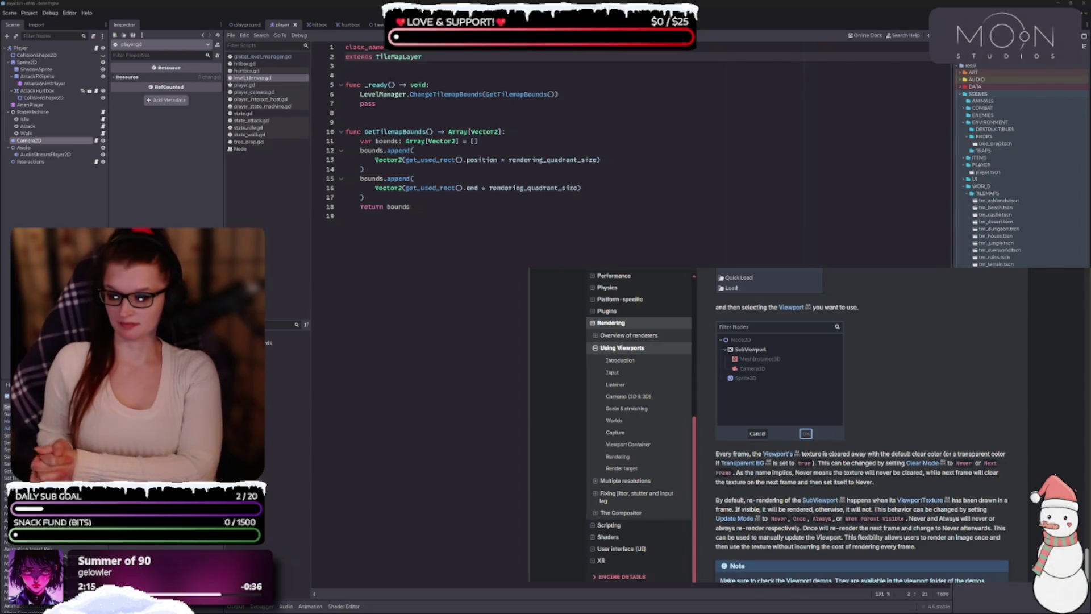
left_click(298, 57)
left_click(487, 158)
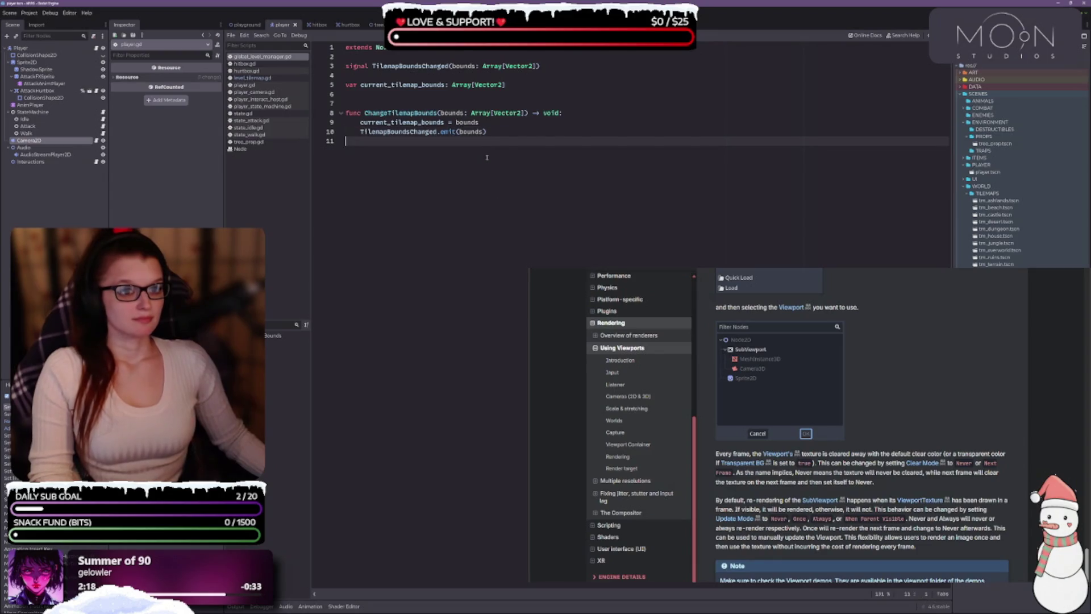
left_click(523, 129)
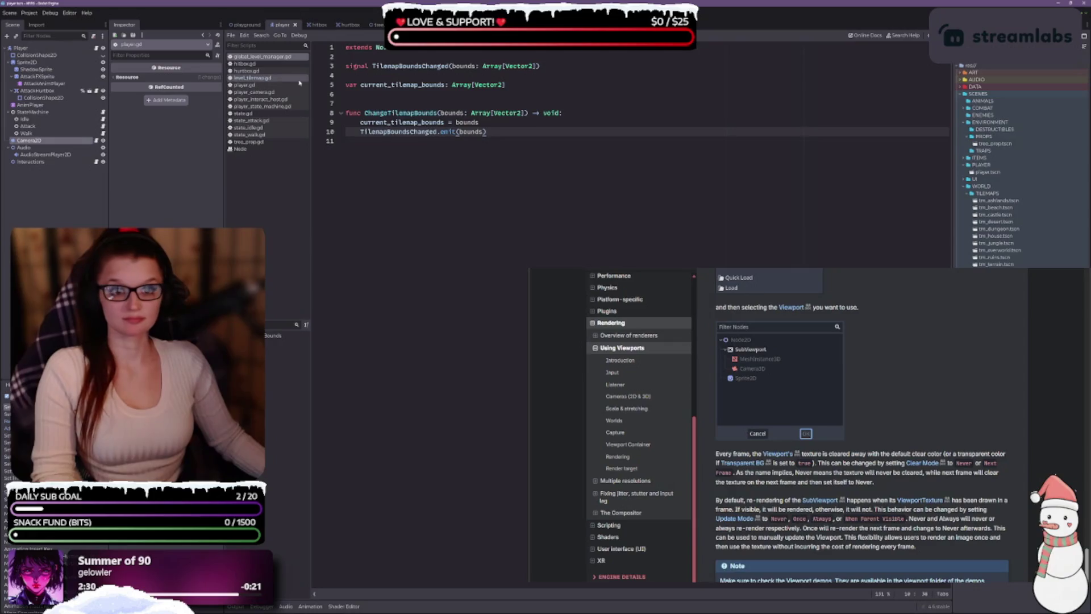
left_click(250, 77)
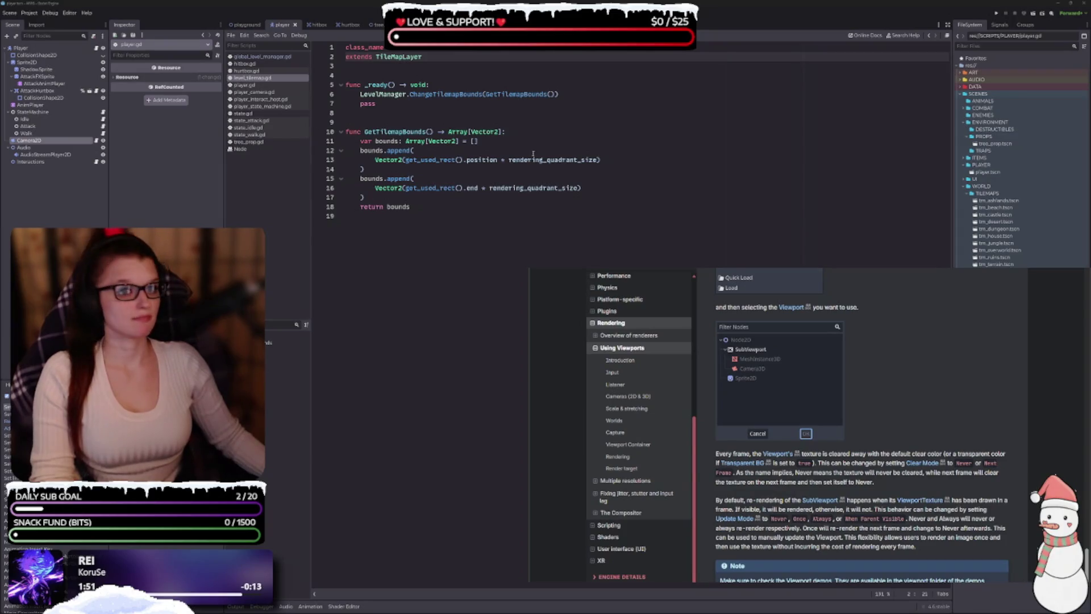
left_click(261, 57)
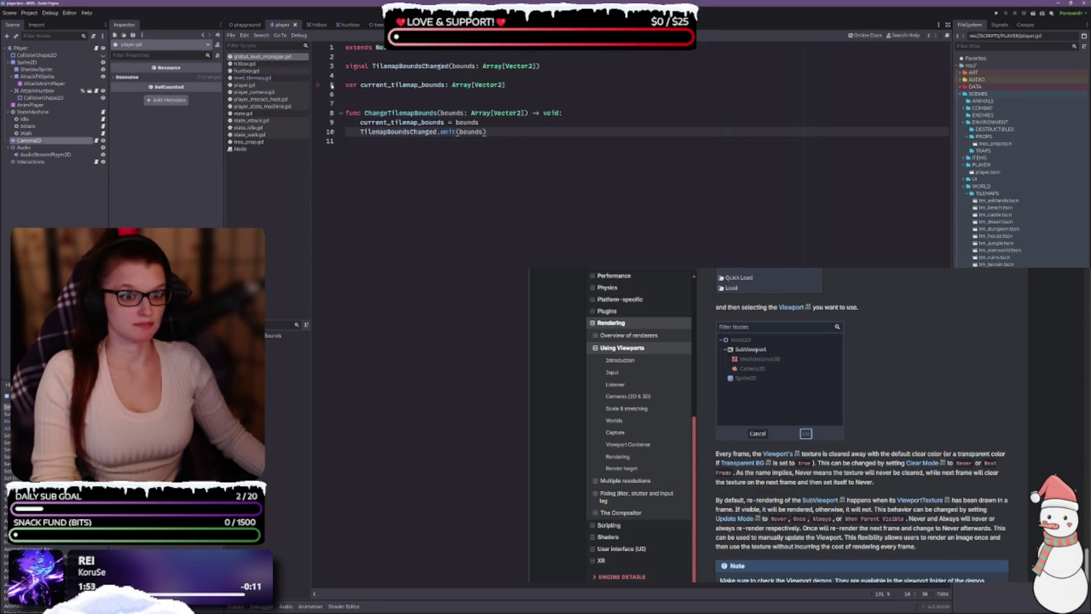
left_click(277, 93)
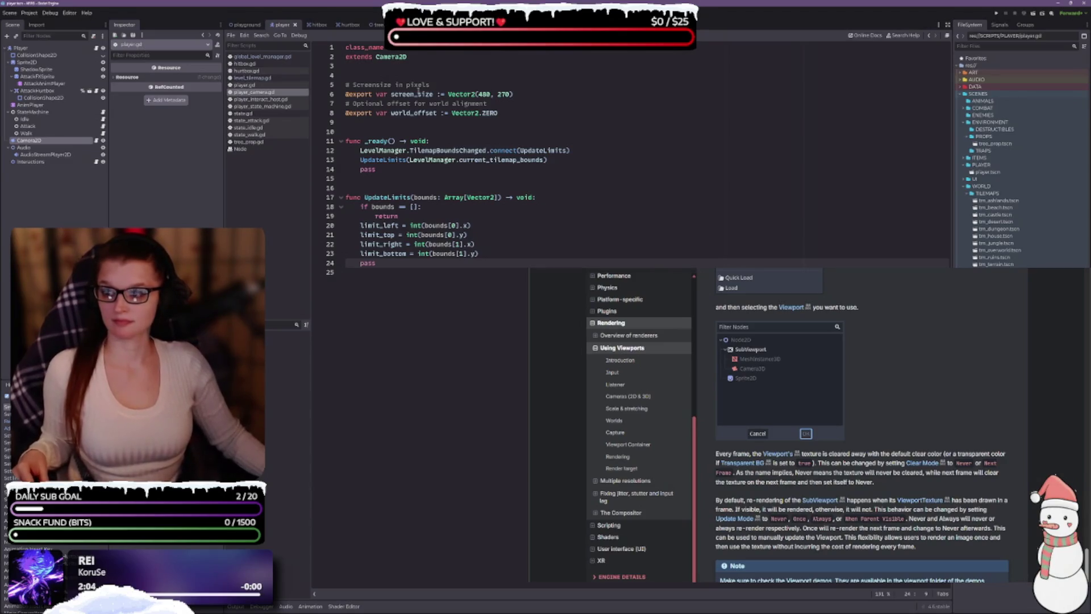
left_click_drag(538, 92, 333, 90)
key("ctrl+c")
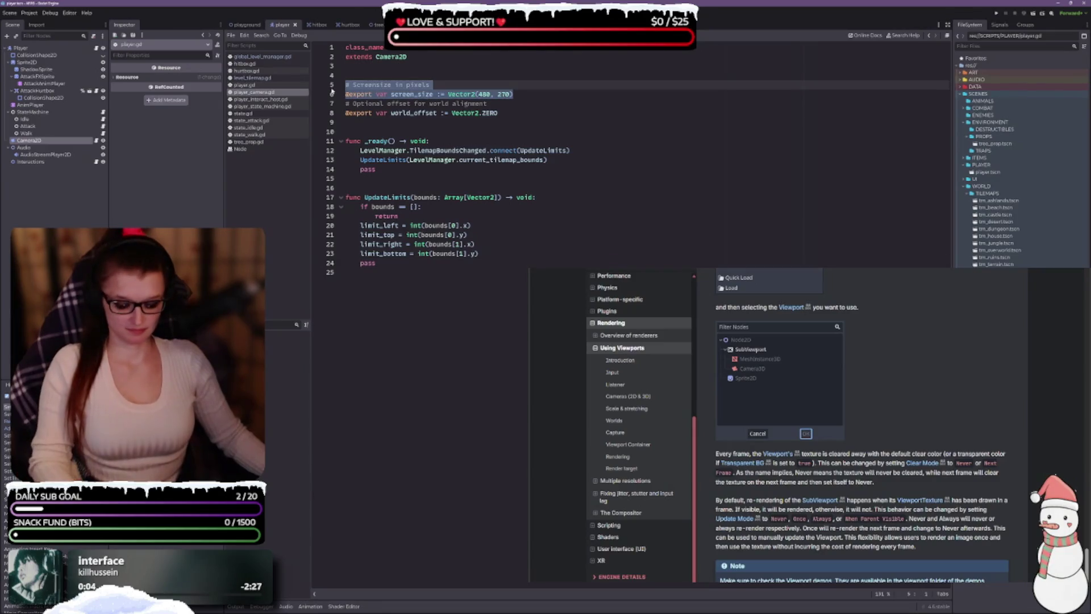
key("BackSpace")
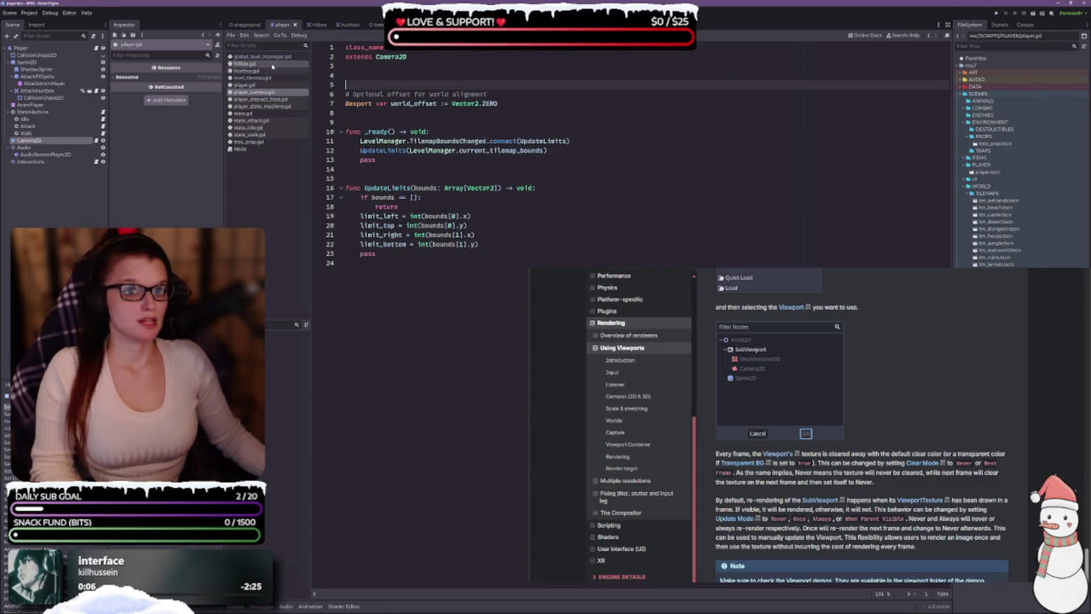
left_click(266, 56)
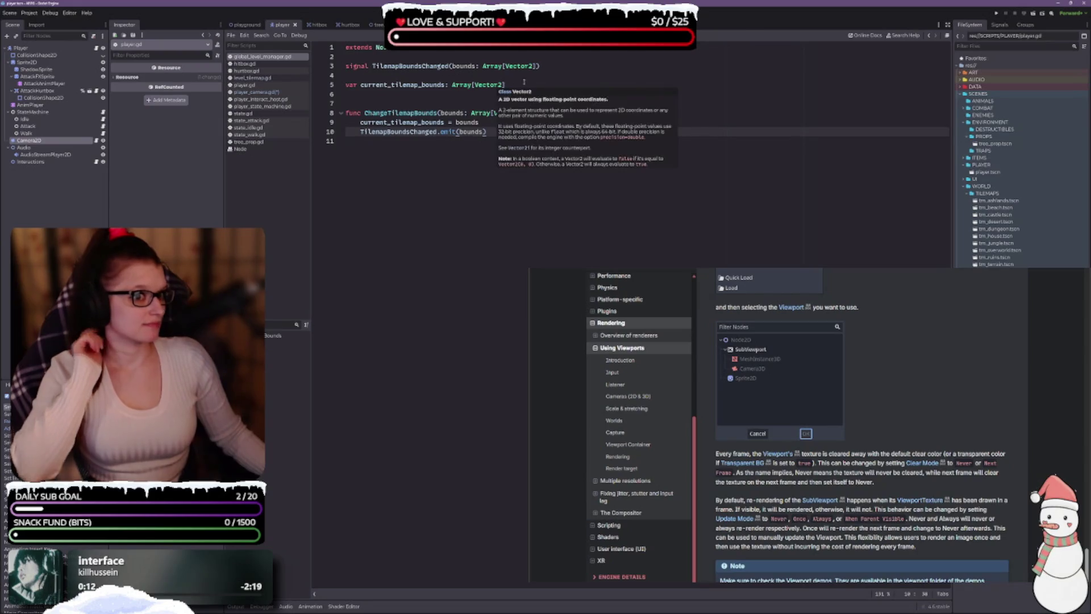
left_click(559, 56)
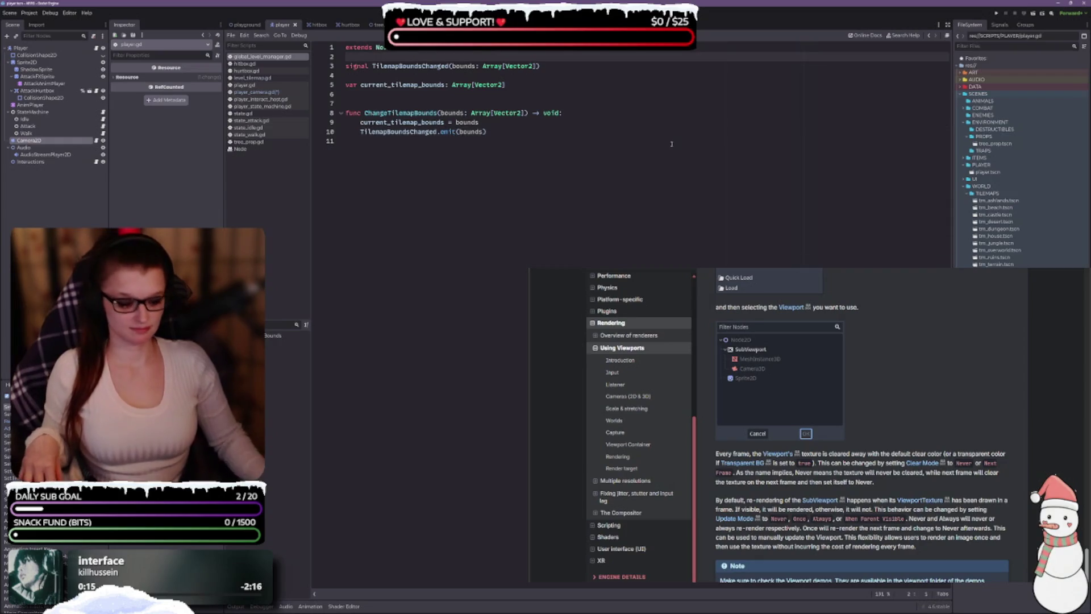
key("Return")
key("Return")
key("Up")
key("ctrl+v")
key("ctrl+v")
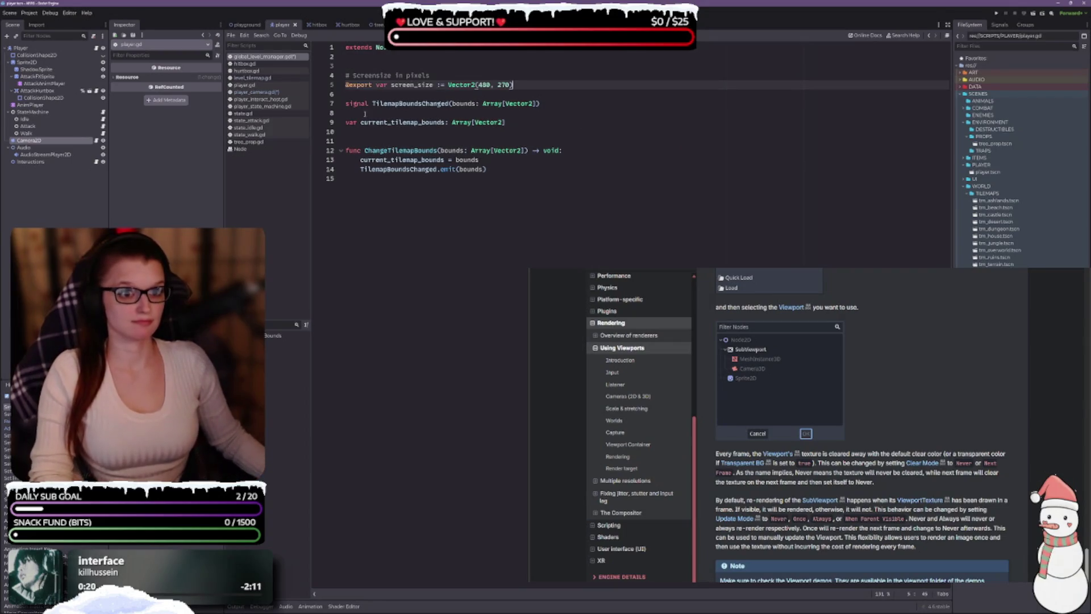
left_click_drag(375, 85, 340, 86)
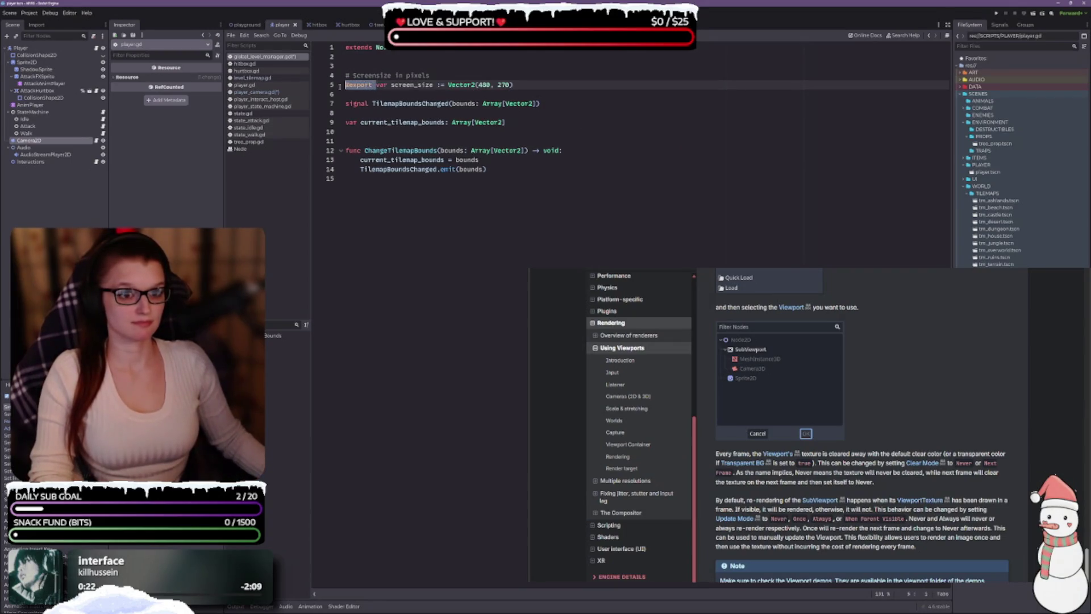
key("BackSpace")
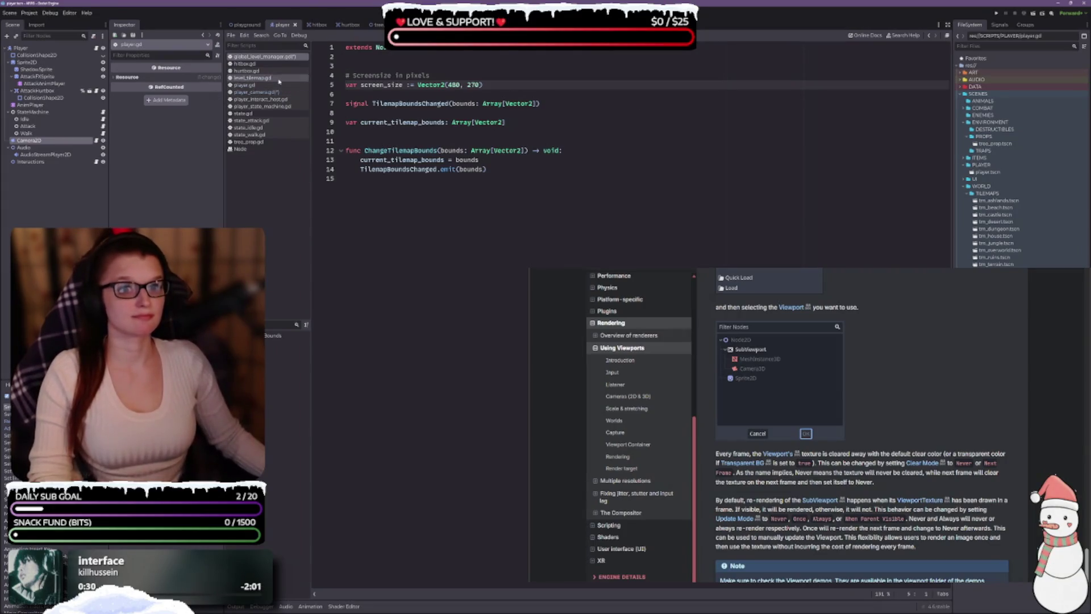
- Cut the world_offset comment and variable from player_camera.gd, ready below screen_size in the manager
left_click(256, 91)
left_click(515, 103)
left_click_drag(515, 103, 324, 98)
key("ctrl+x")
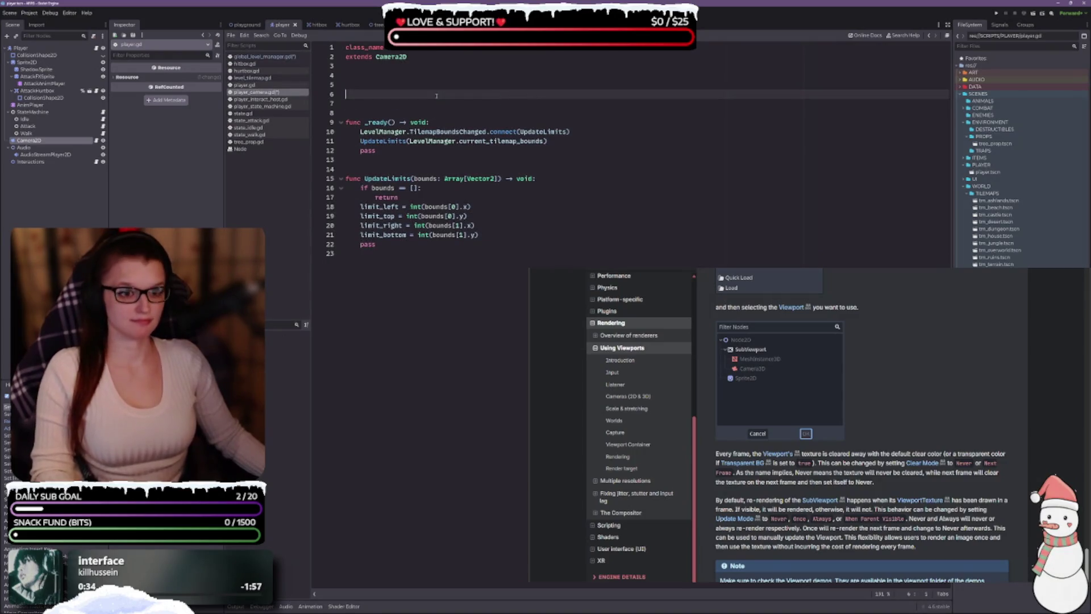
left_click(267, 57)
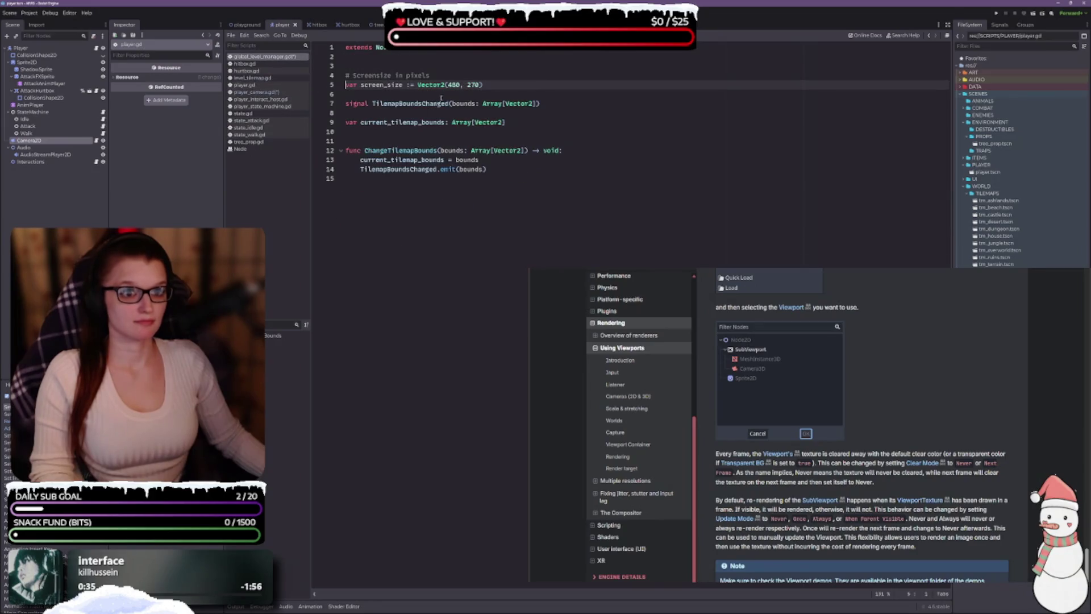
left_click(510, 84)
key("Return")
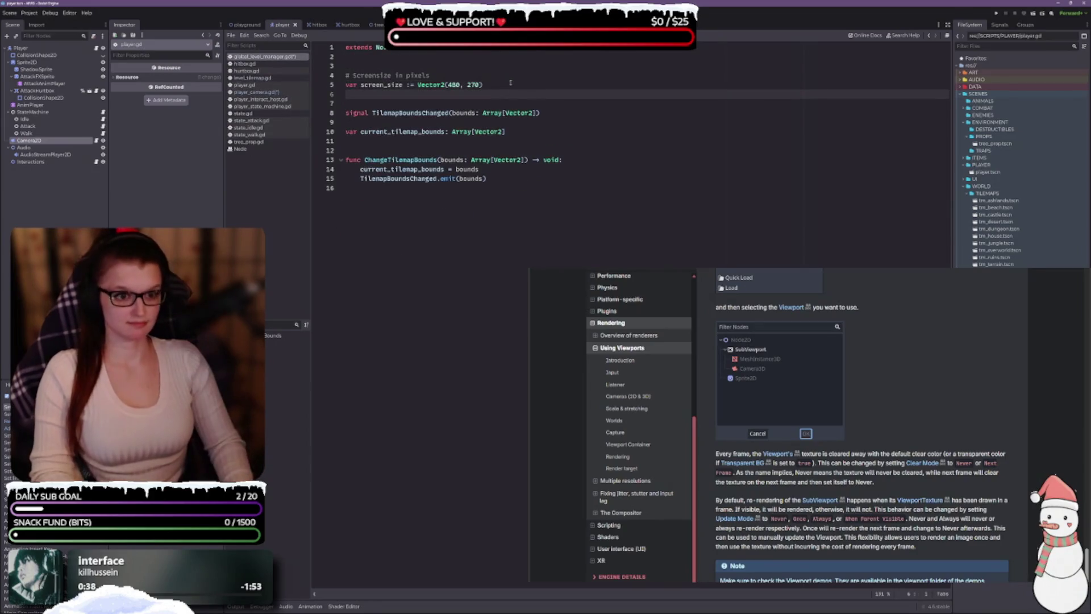
key("ctrl+v")
left_click_drag(374, 104, 345, 103)
key("BackSpace")
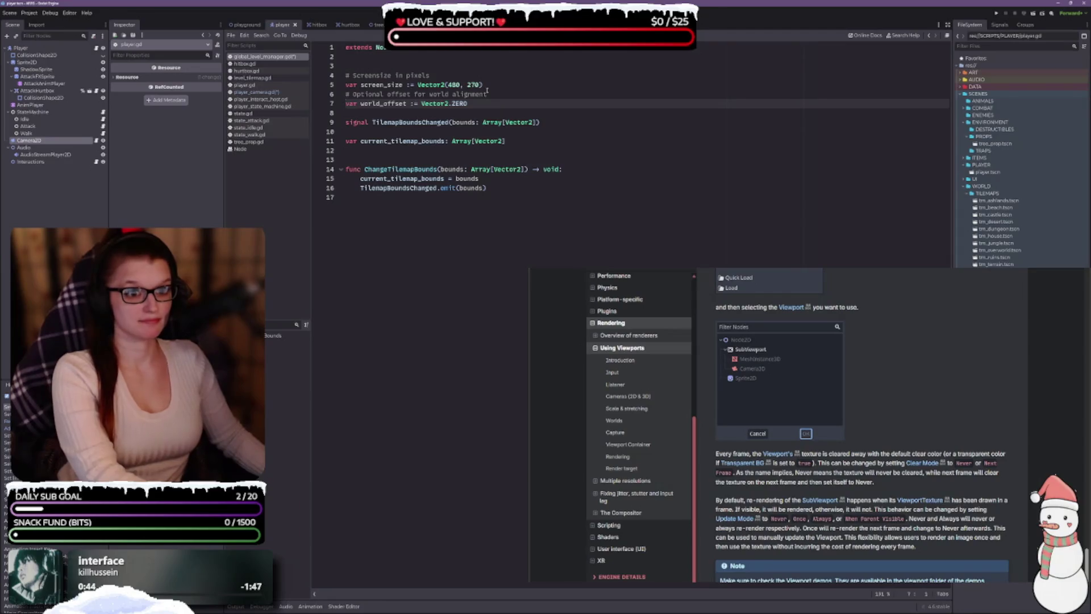
- Retype screen_size as 'var screen_size: Vector2 = Vector2(480, 270)' and save the scripts
left_click(488, 103)
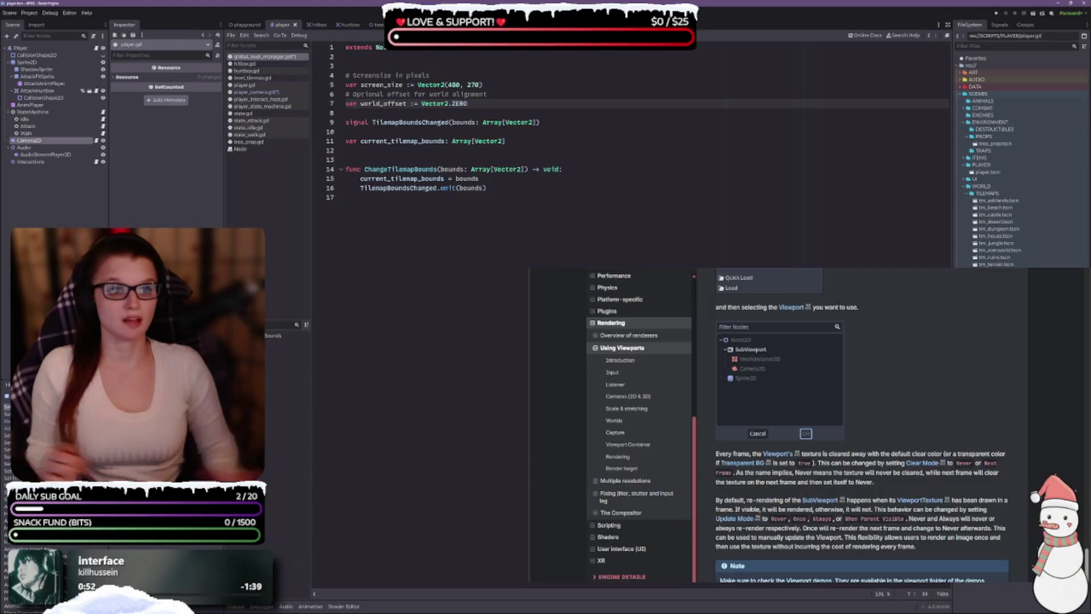
key("Up")
key("Up")
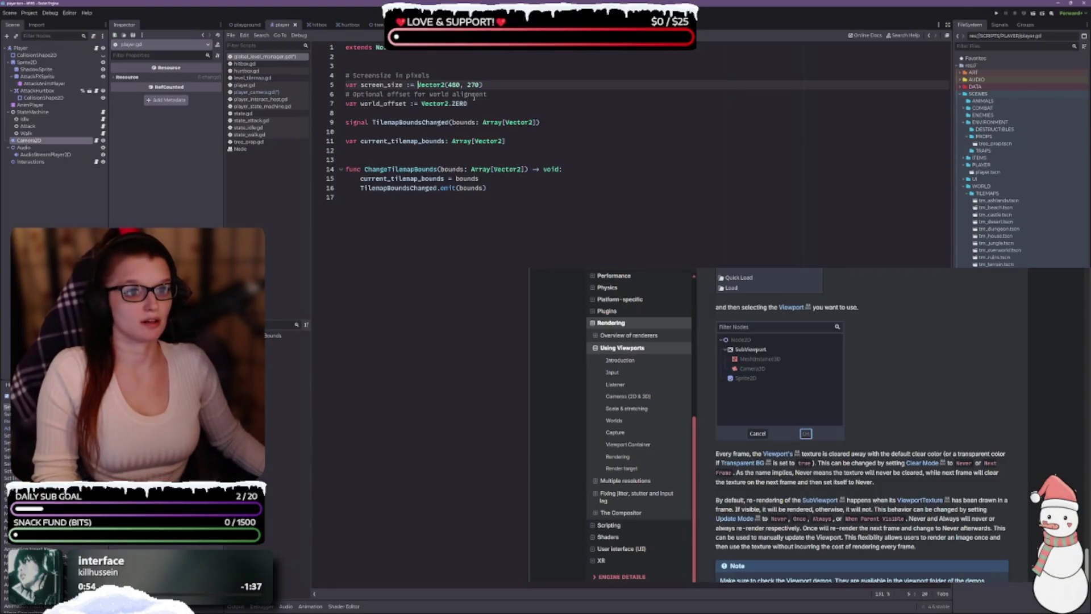
key("Left")
key("Left")
key("Left")
key("BackSpace")
key("BackSpace")
key("BackSpace")
type(": Vec")
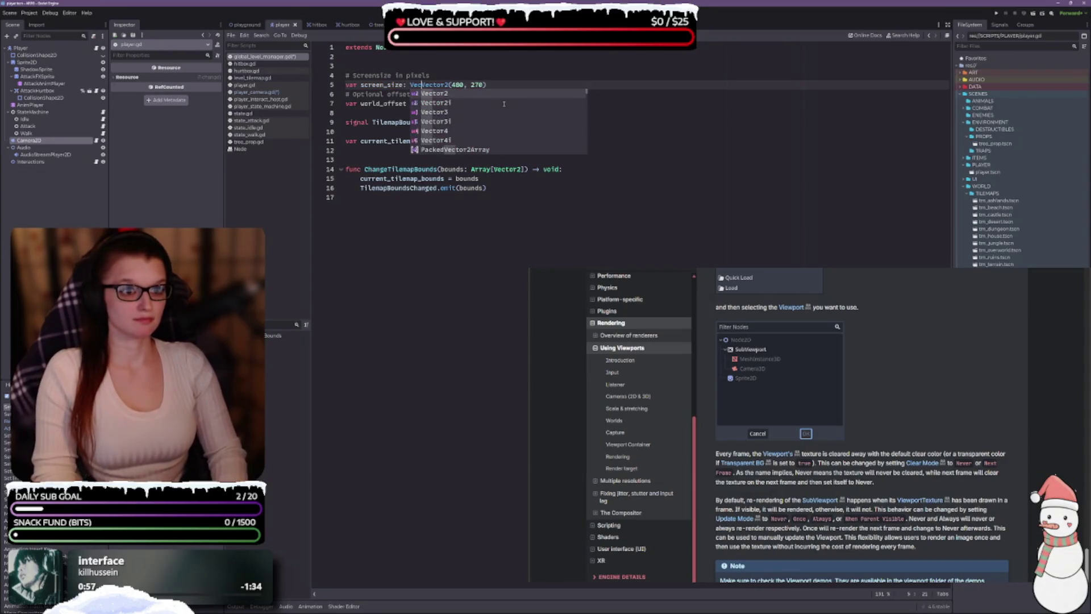
key("Tab")
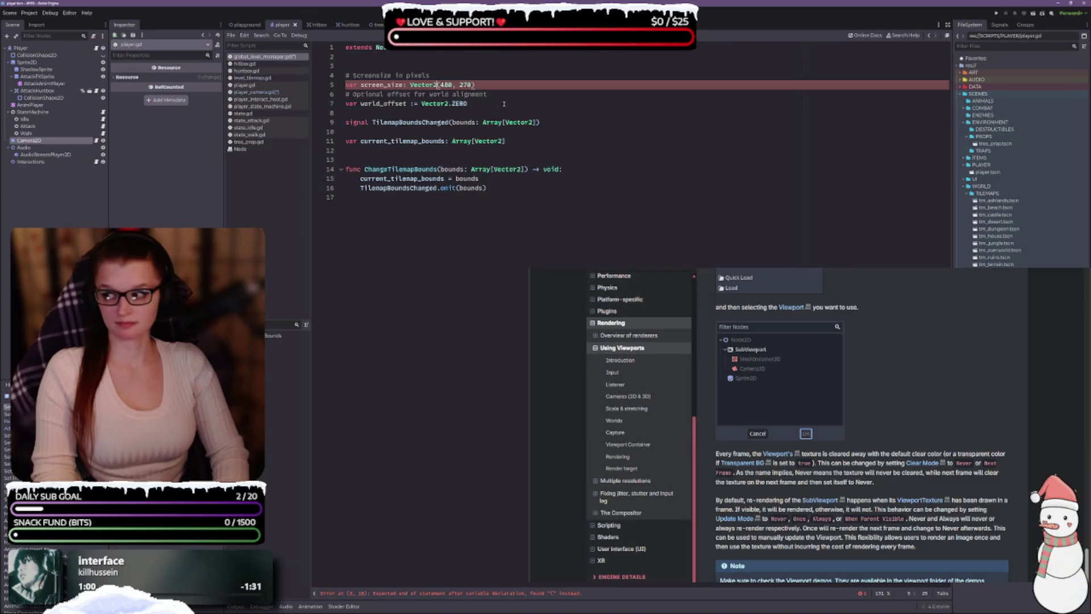
type("=")
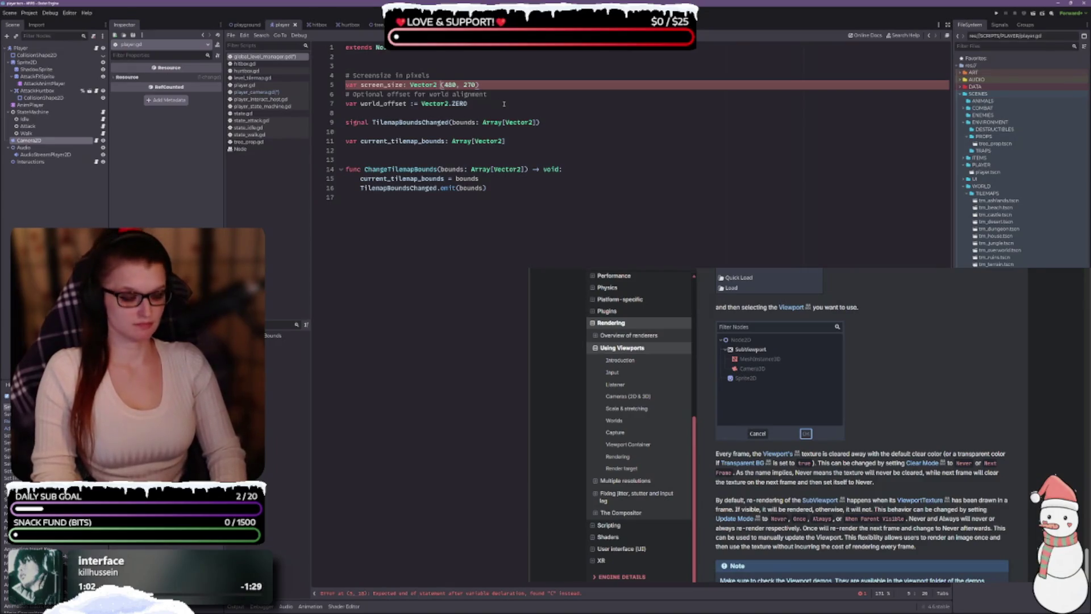
key("BackSpace")
key("BackSpace")
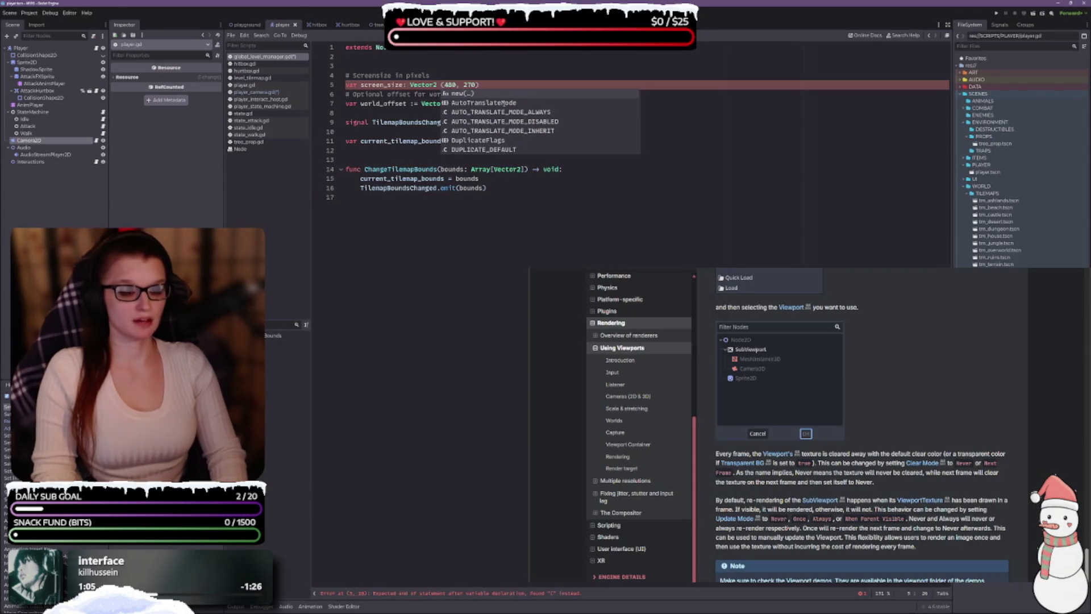
type("= Vector2")
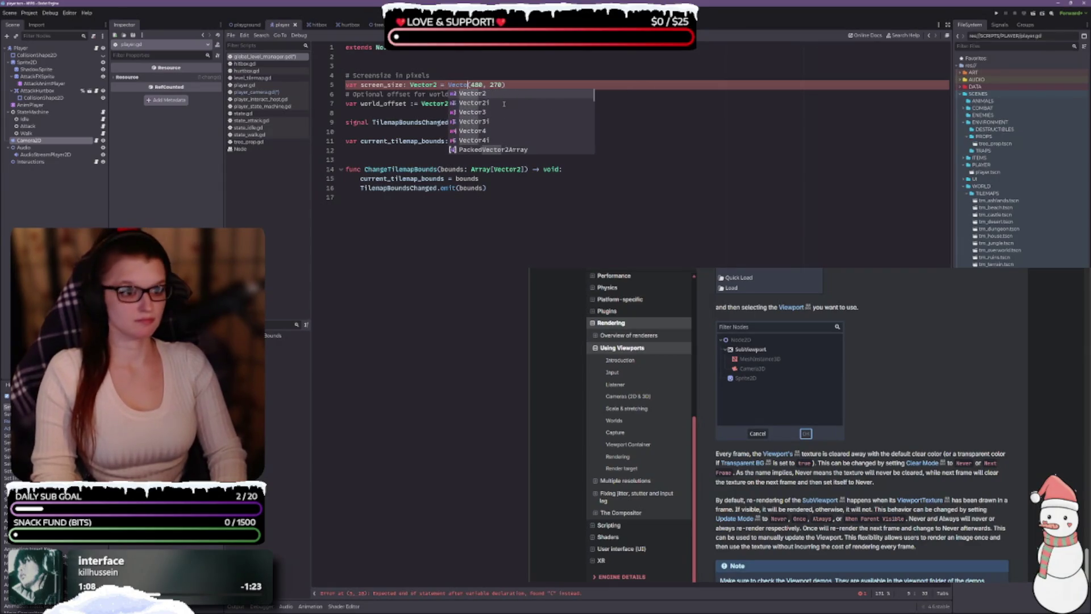
key("Return")
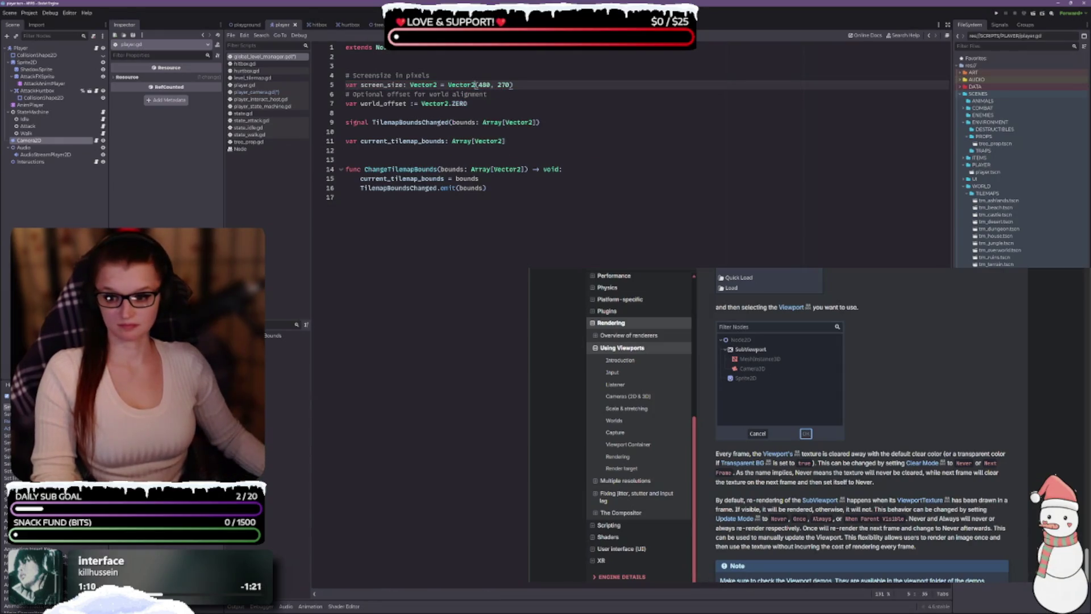
key("ctrl+s")
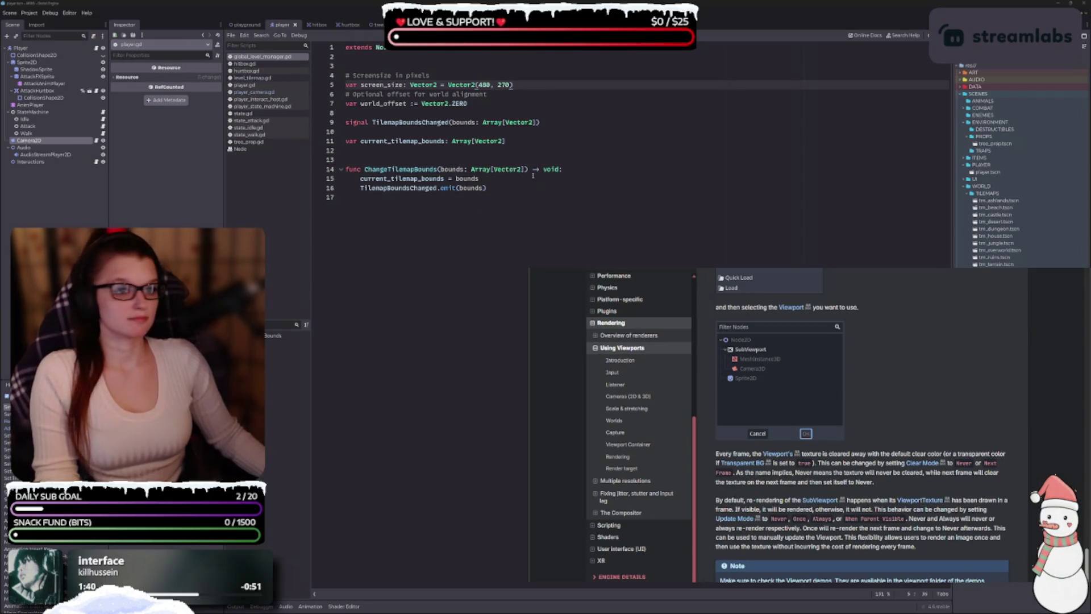
- Give world_offset the same ': Vector2' type annotation as screen_size, set to Vector2.ZERO
left_click_drag(449, 85, 402, 85)
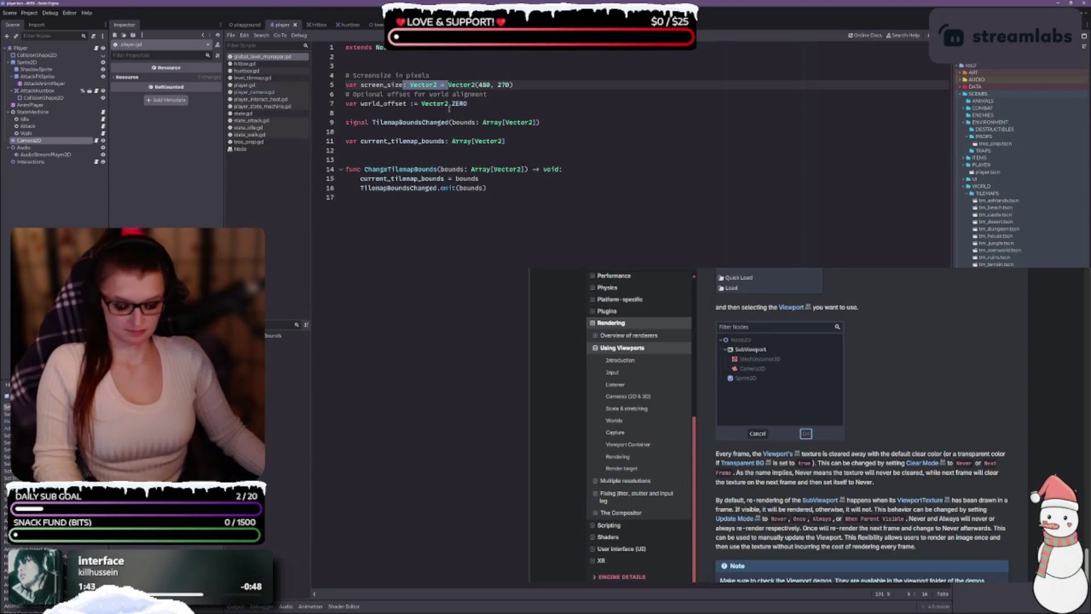
left_click(421, 103)
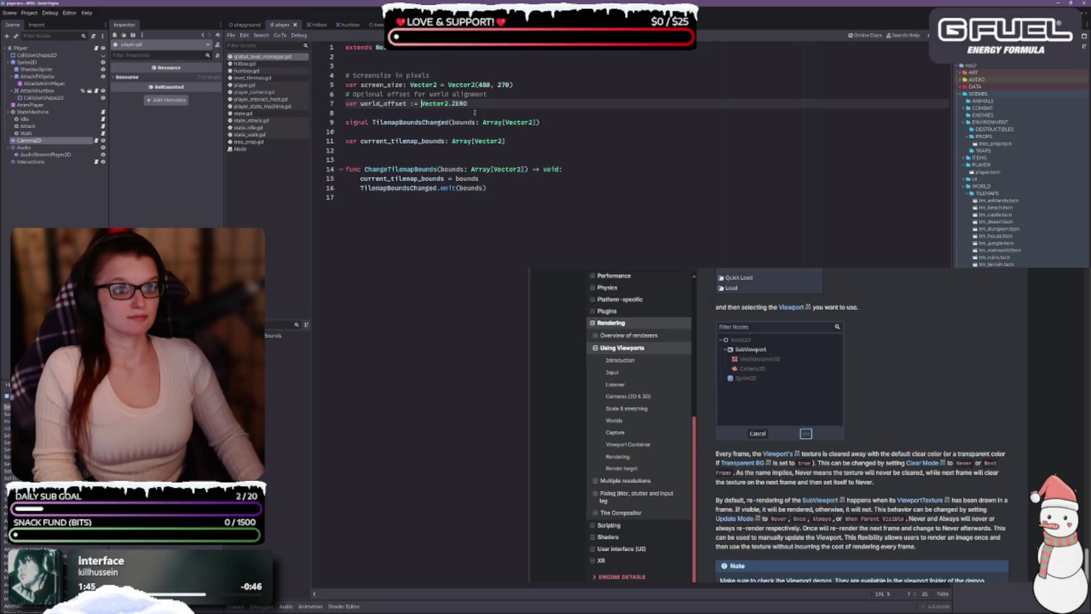
key("BackSpace")
key("BackSpace")
key("BackSpace")
key("ctrl+v")
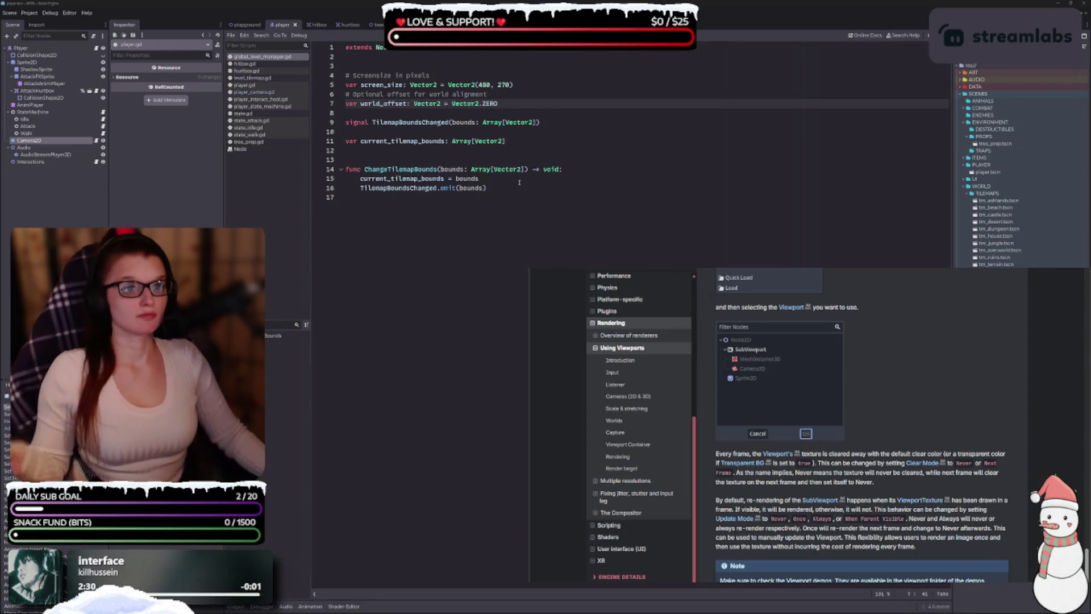
- Add a blank line after world_offset and save global_level_manager.gd
left_click(522, 105)
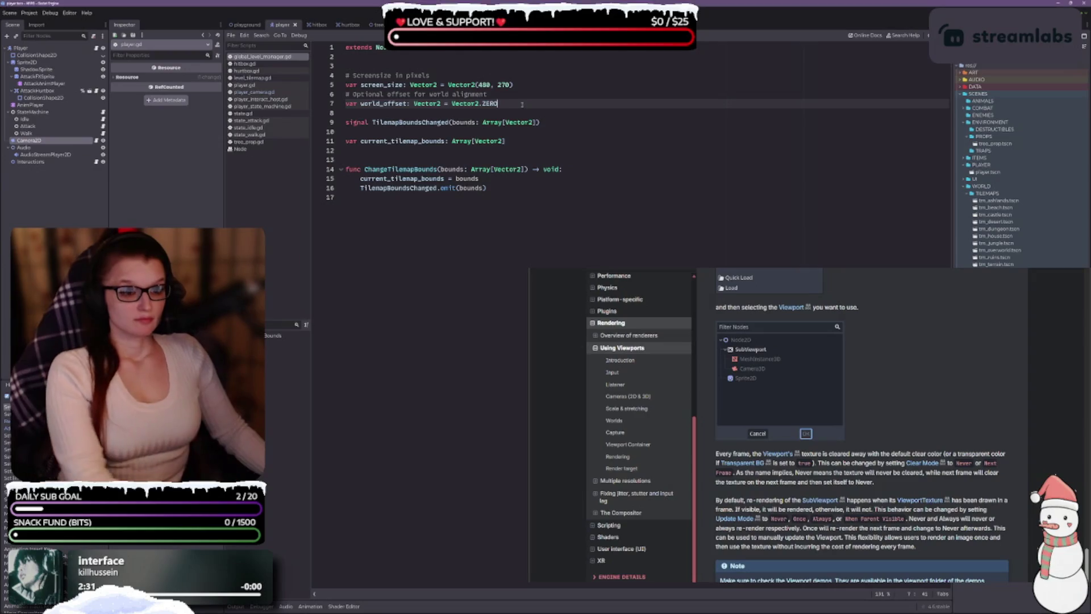
key("Return")
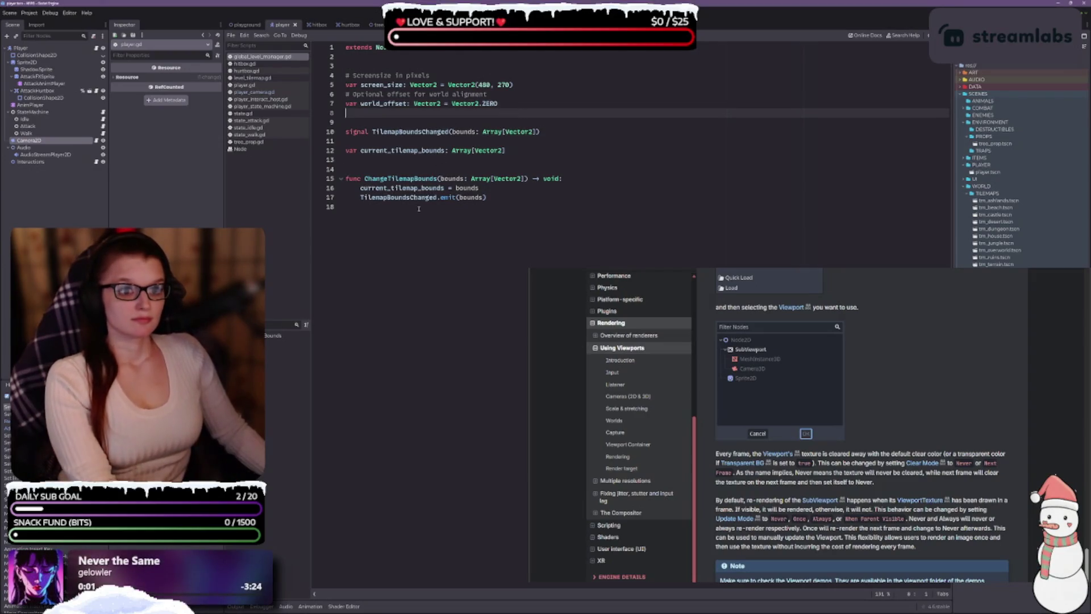
key("Up")
key("Up")
key("Up")
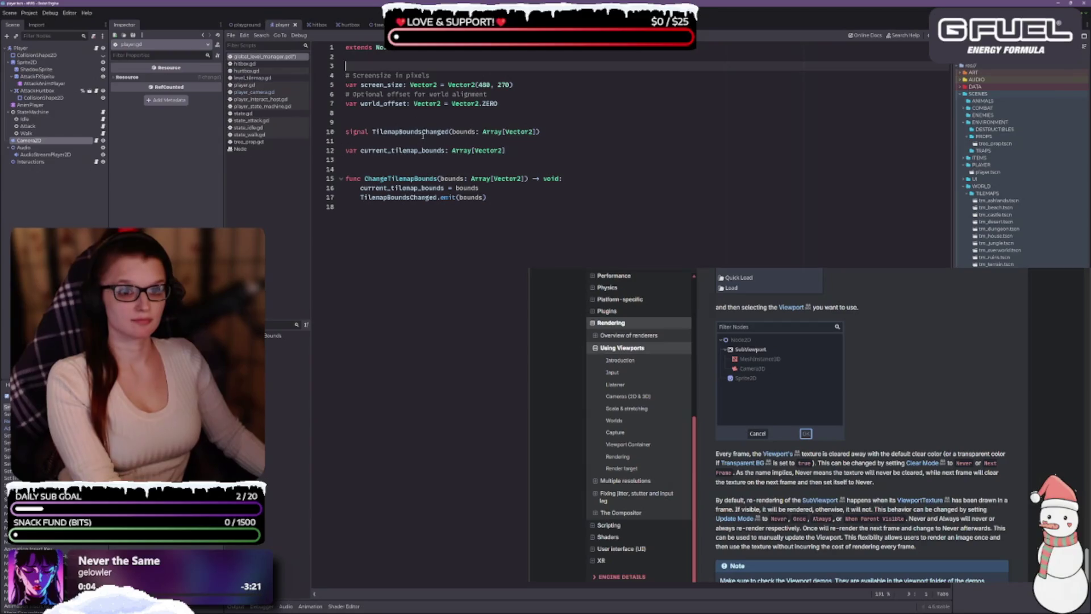
key("ctrl+s")
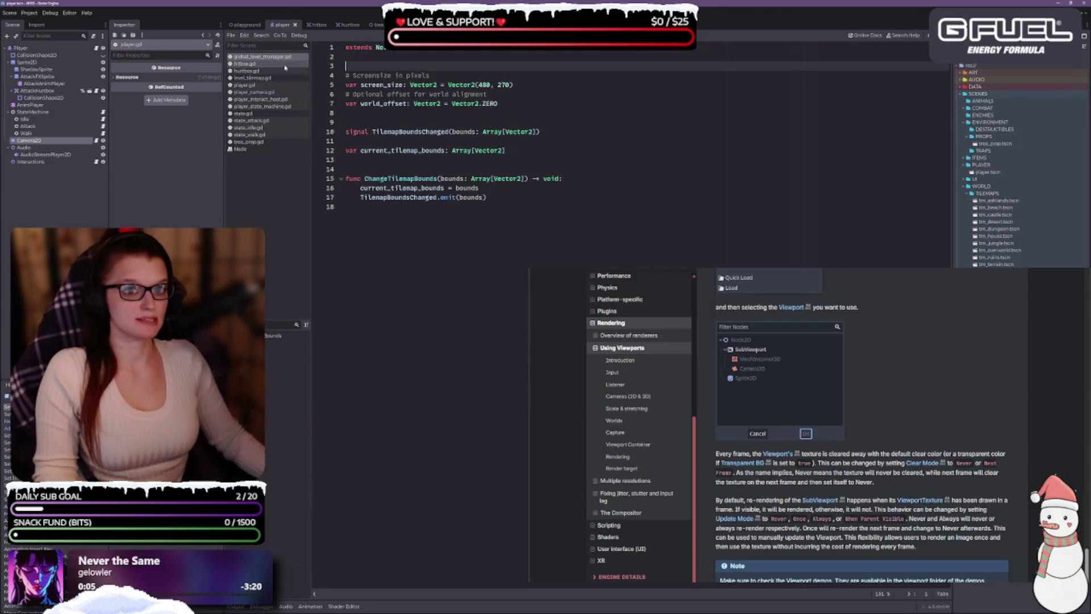
left_click(277, 77)
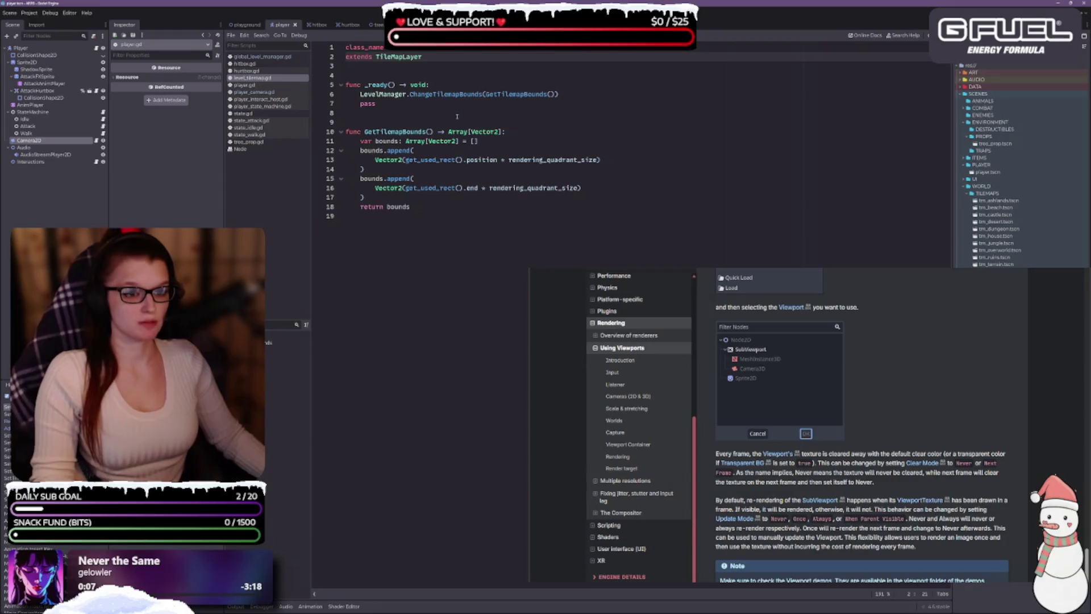
left_click(407, 67)
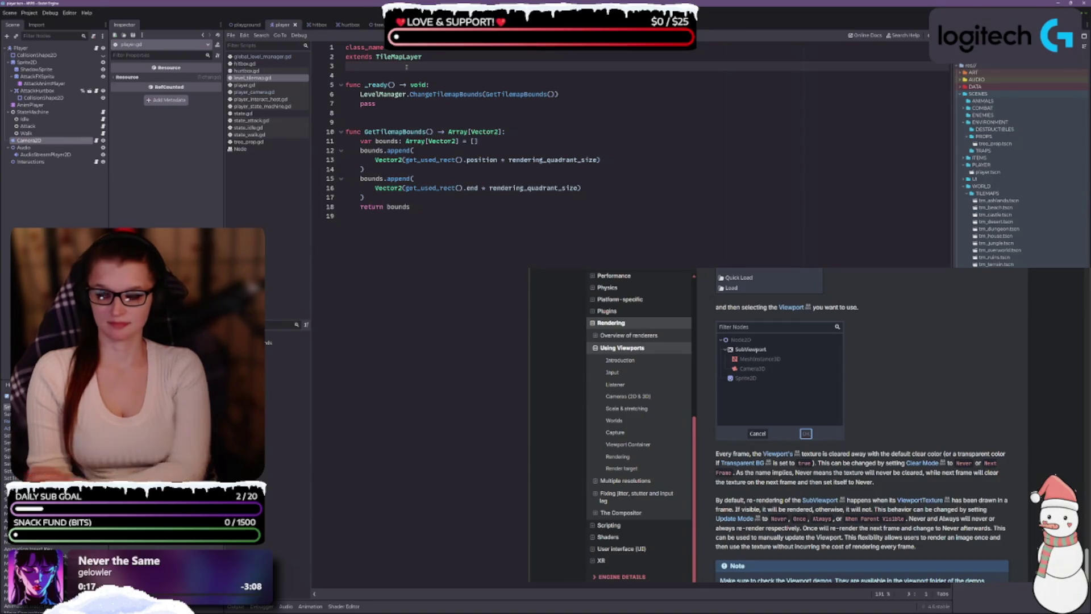
key("Return")
key("Return")
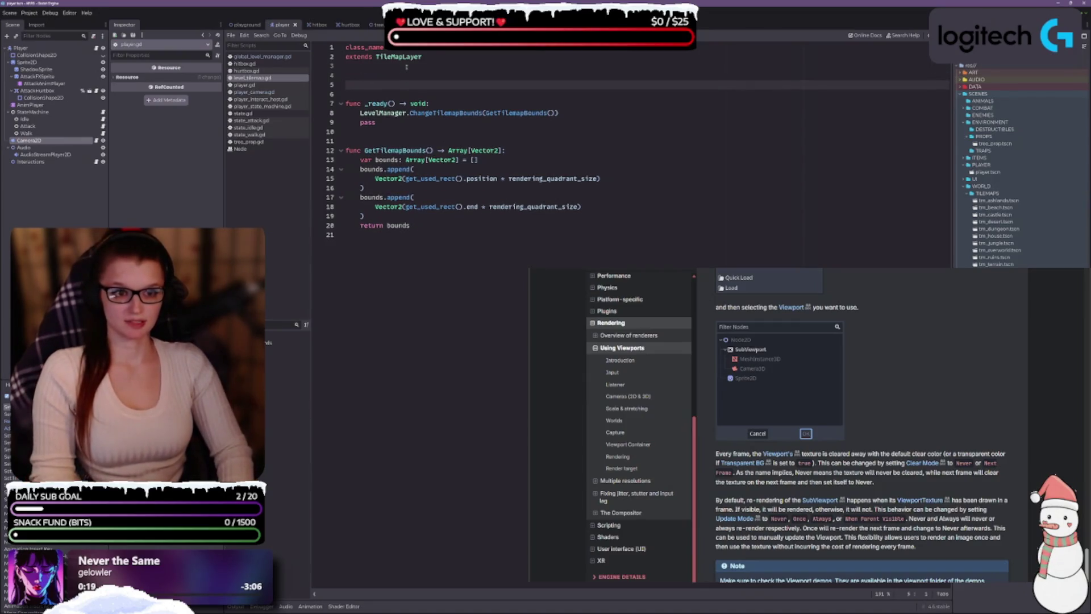
type("@export ")
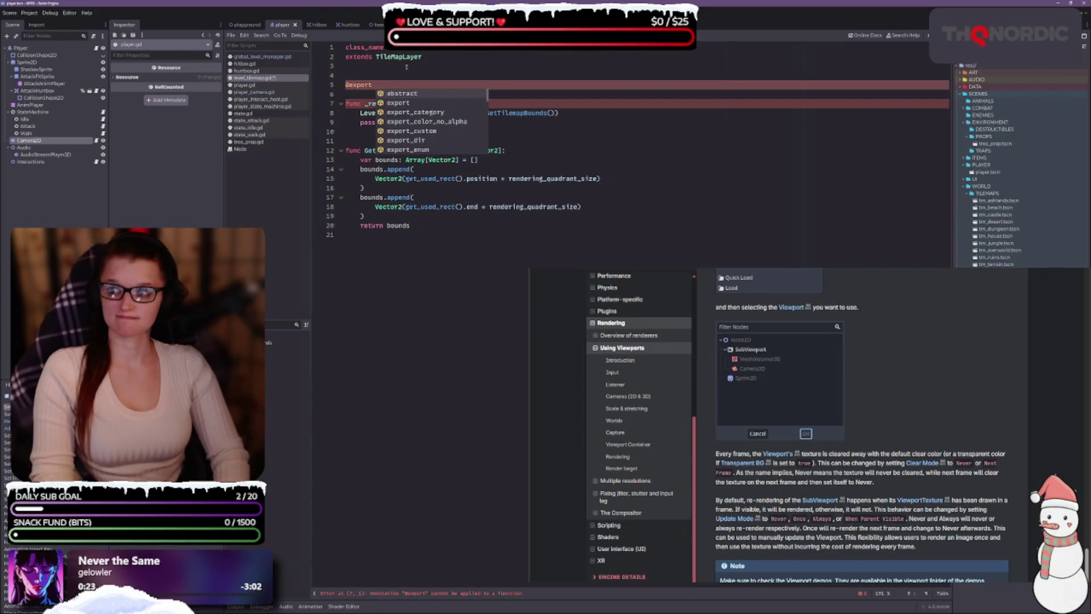
type("var screen_c")
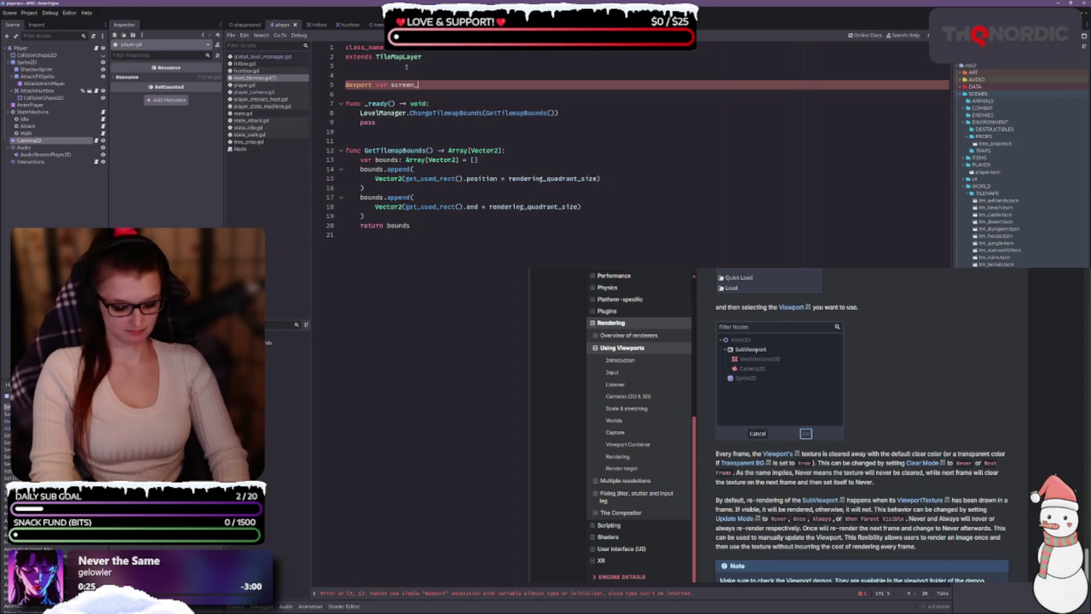
type("oords")
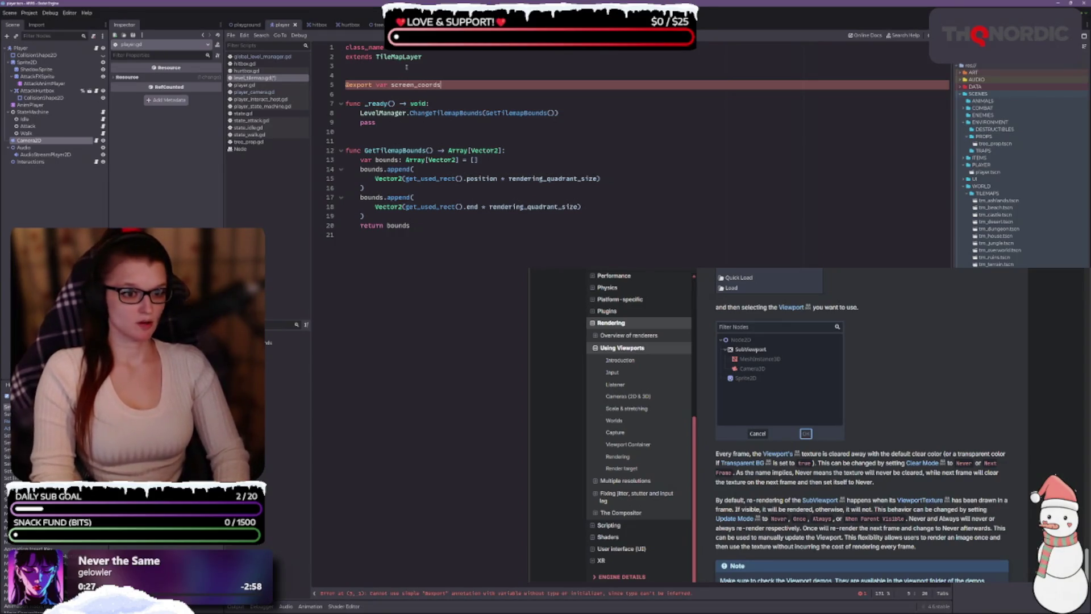
type(" :=")
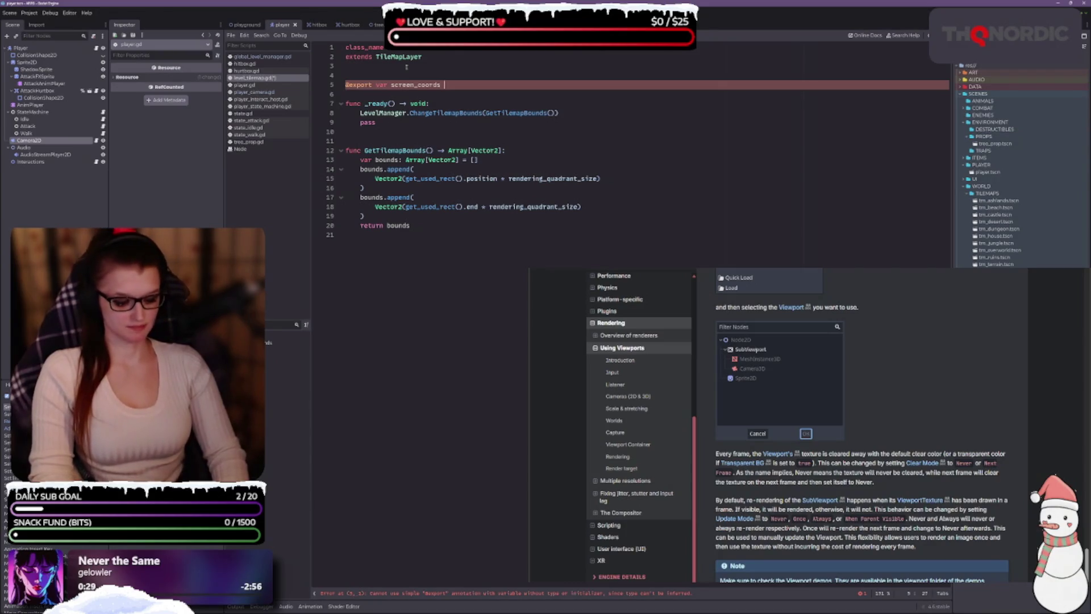
type(" Vec")
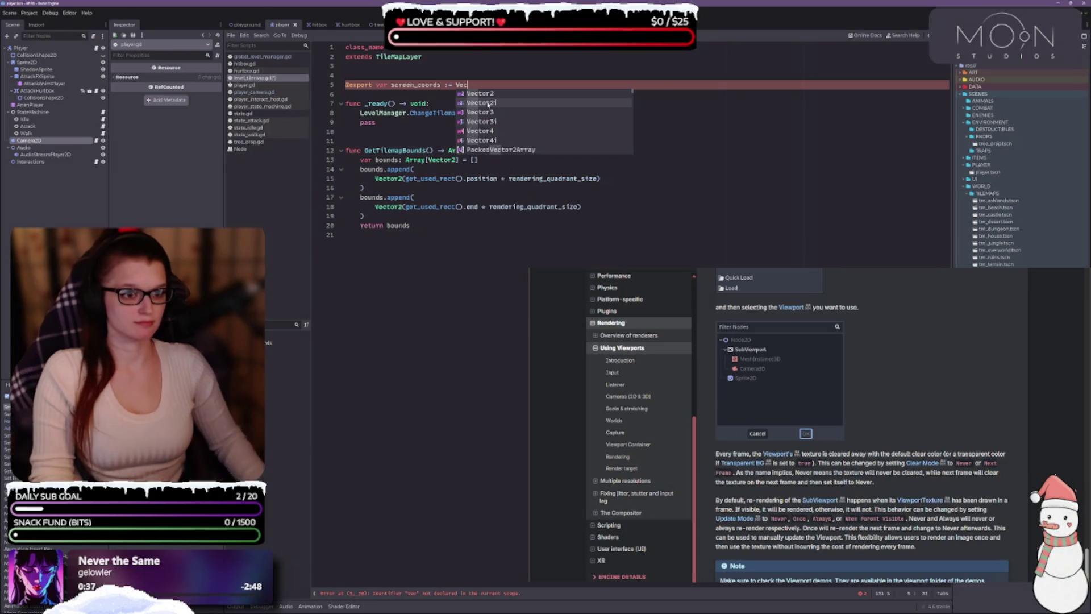
left_click(486, 103)
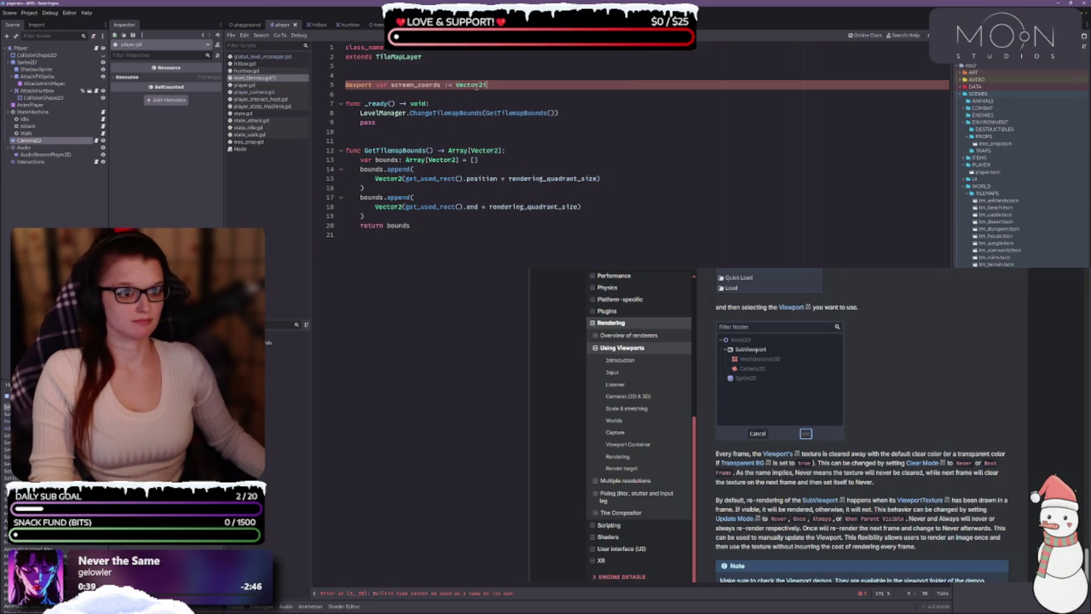
mouse_move(476, 86)
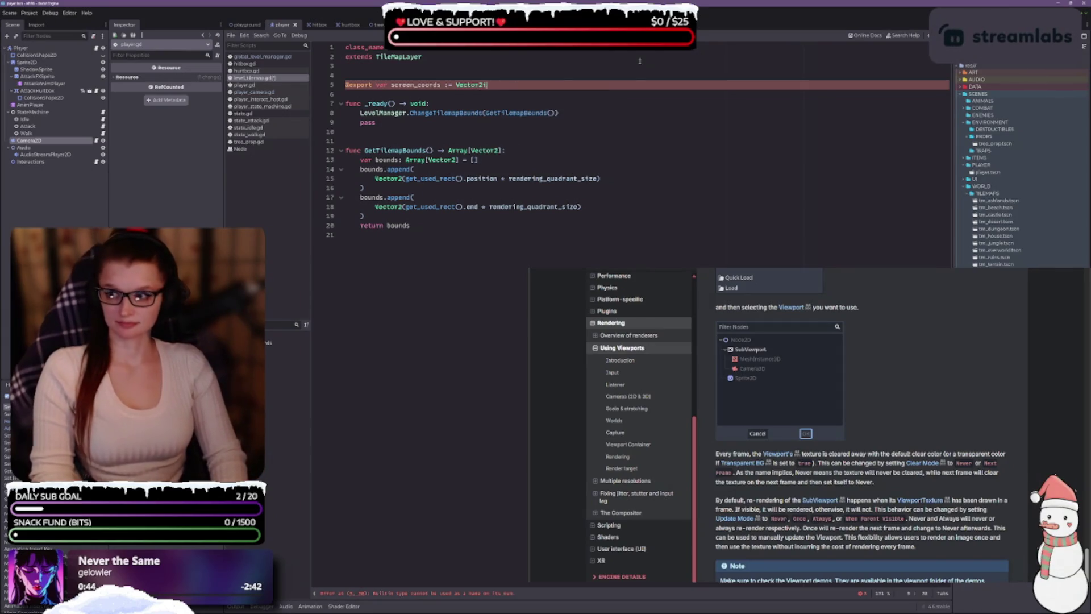
type("ZERO")
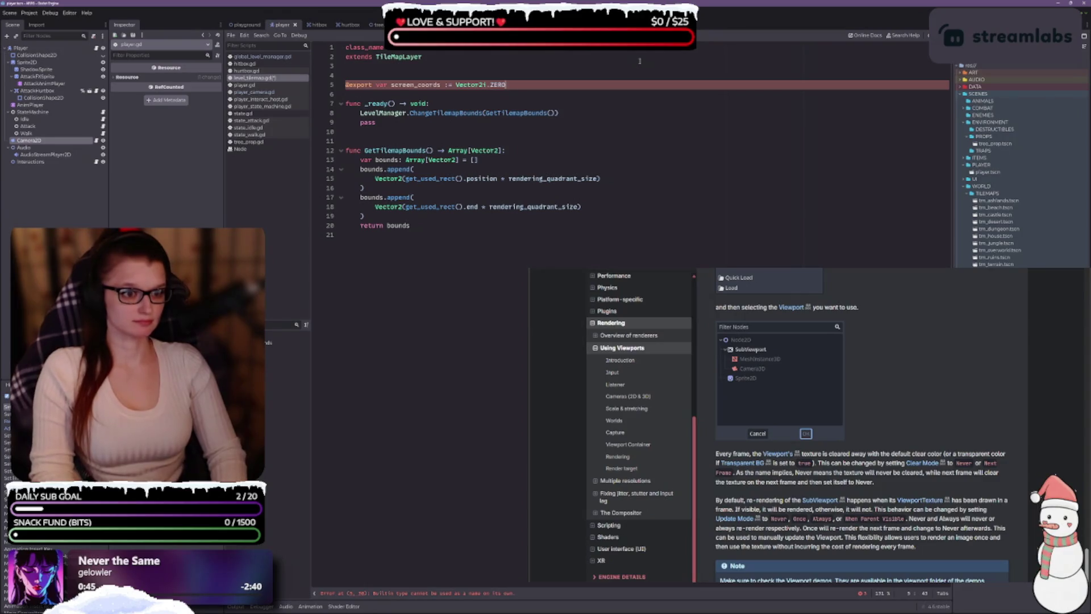
key("Up")
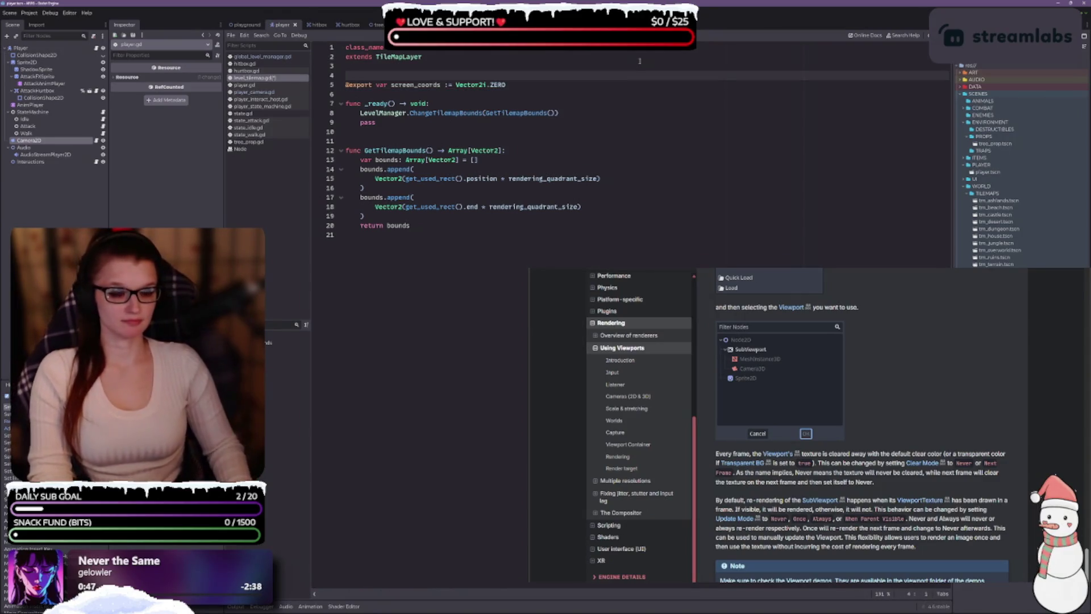
left_click(604, 81)
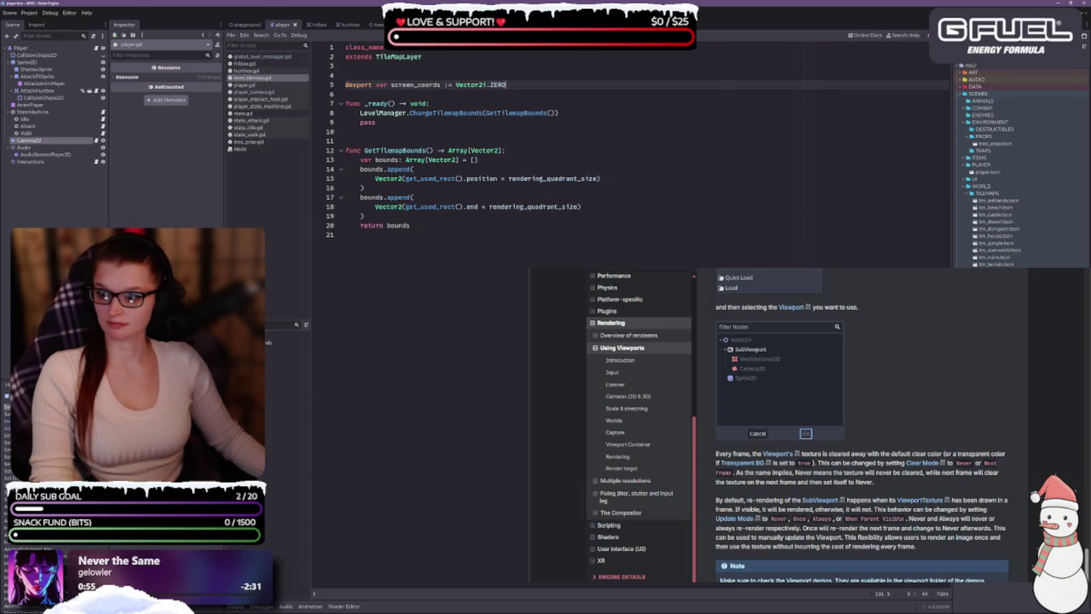
left_click(399, 92)
key("Return")
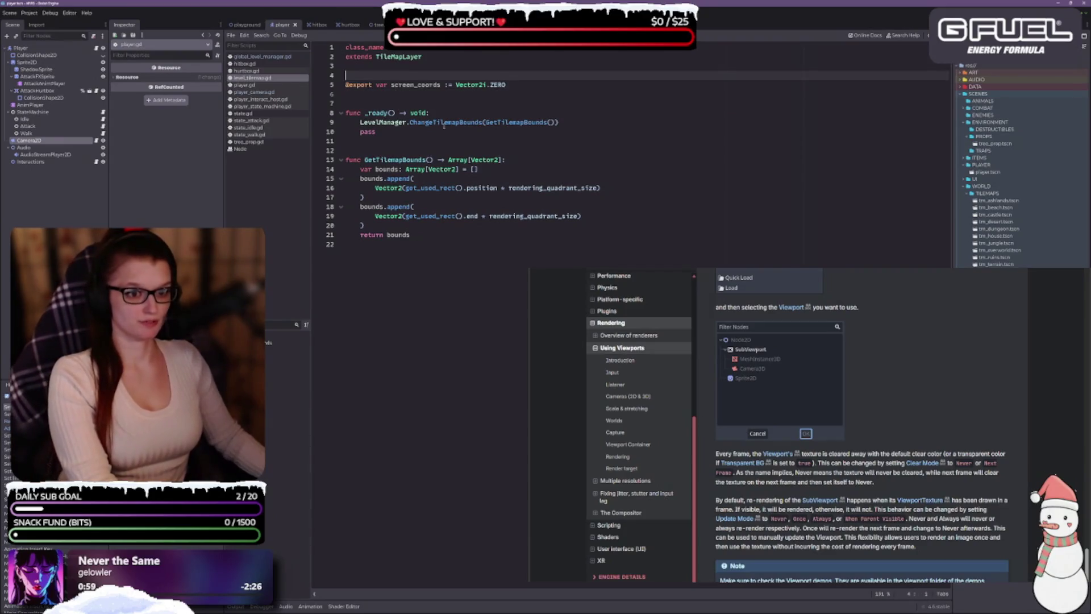
left_click(453, 244)
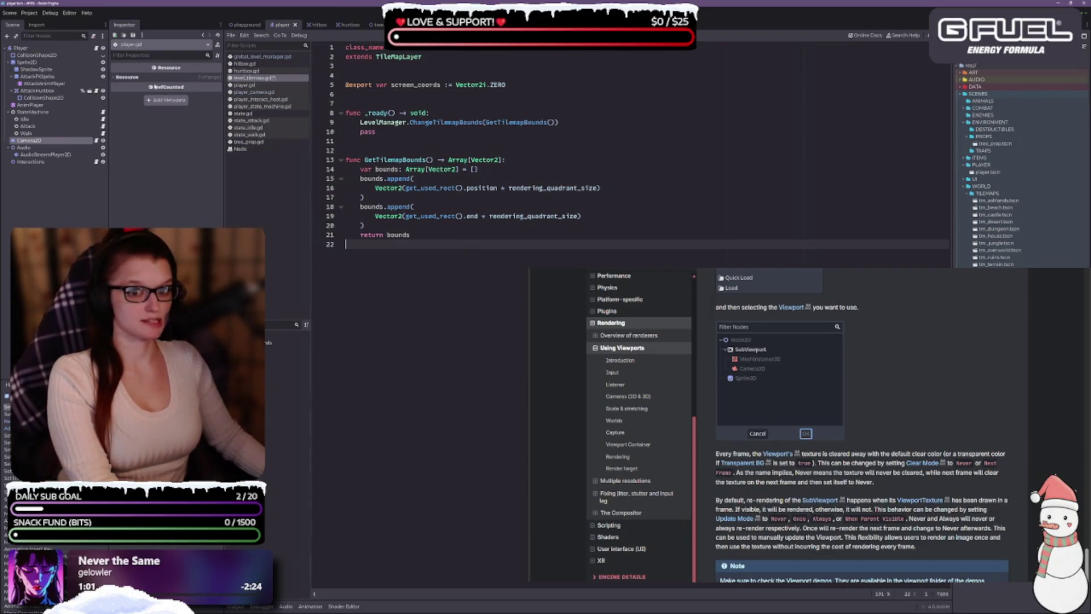
key("ctrl+s")
- In player_camera.gd, remove the extra blank lines and add a _process function after _ready
left_click(300, 93)
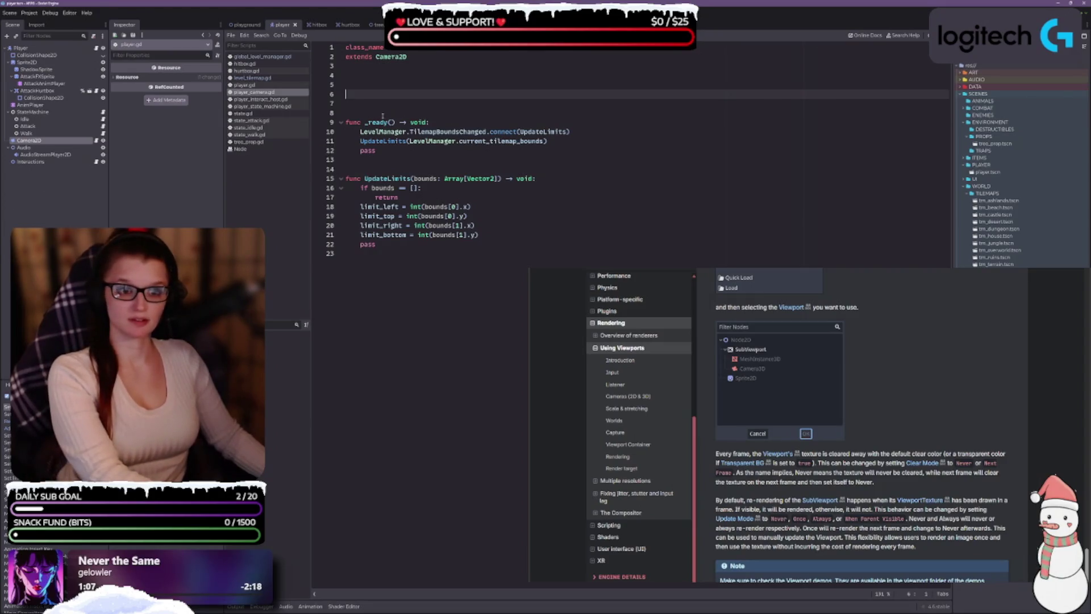
key("Delete")
key("Delete")
key("BackSpace")
key("BackSpace")
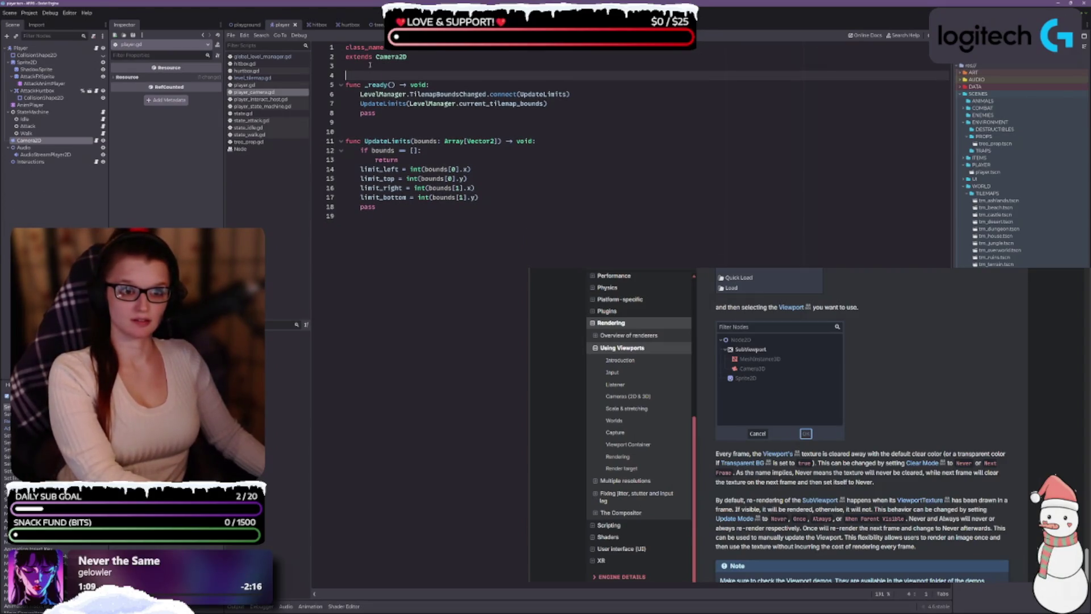
left_click(451, 112)
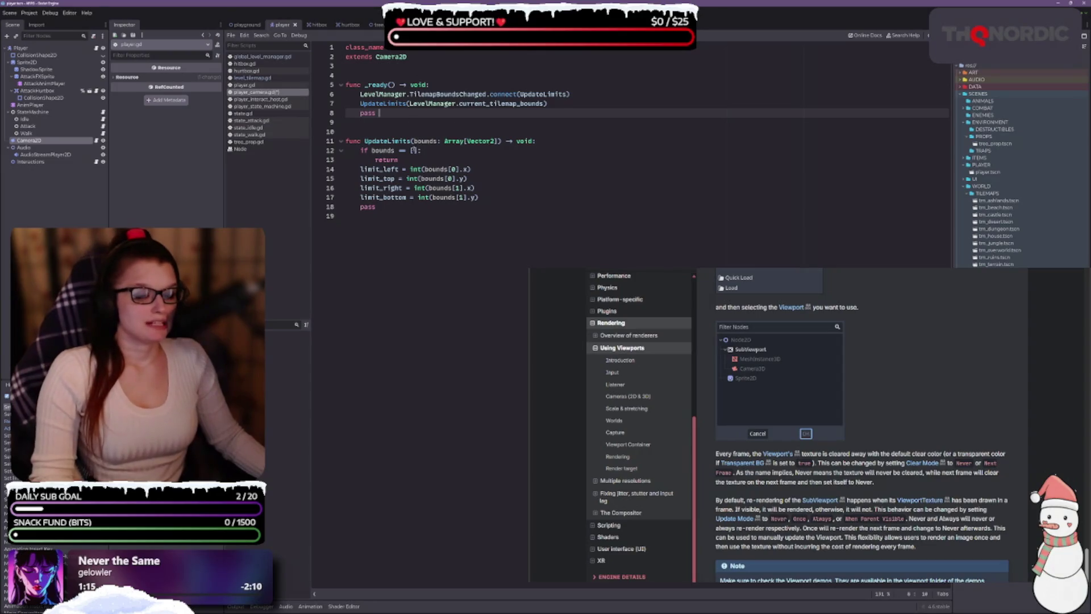
key("Return")
key("Return")
key("Return")
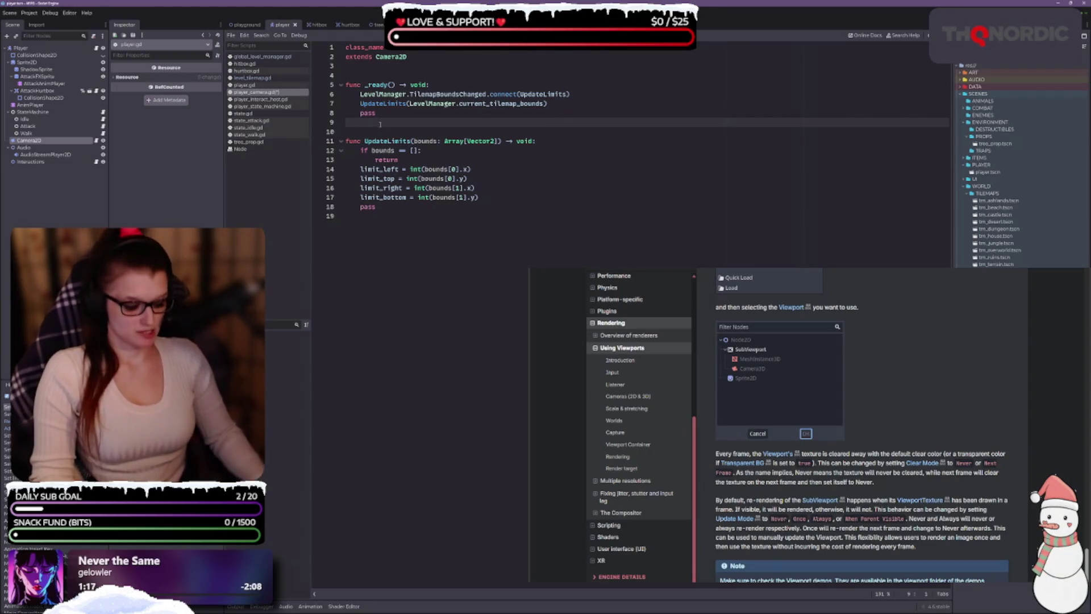
type("func  _pr")
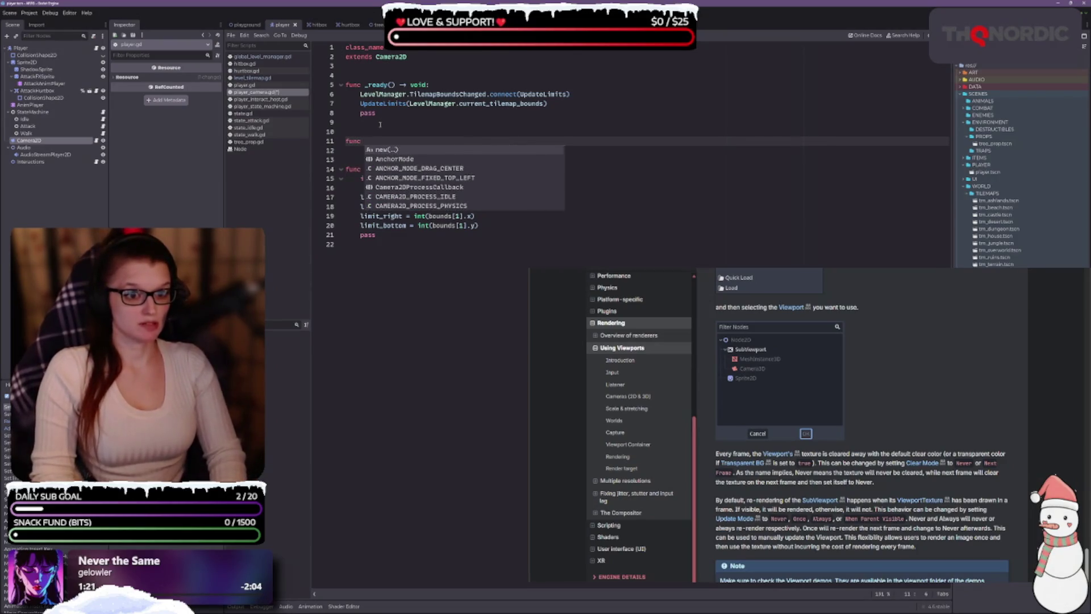
key("Return")
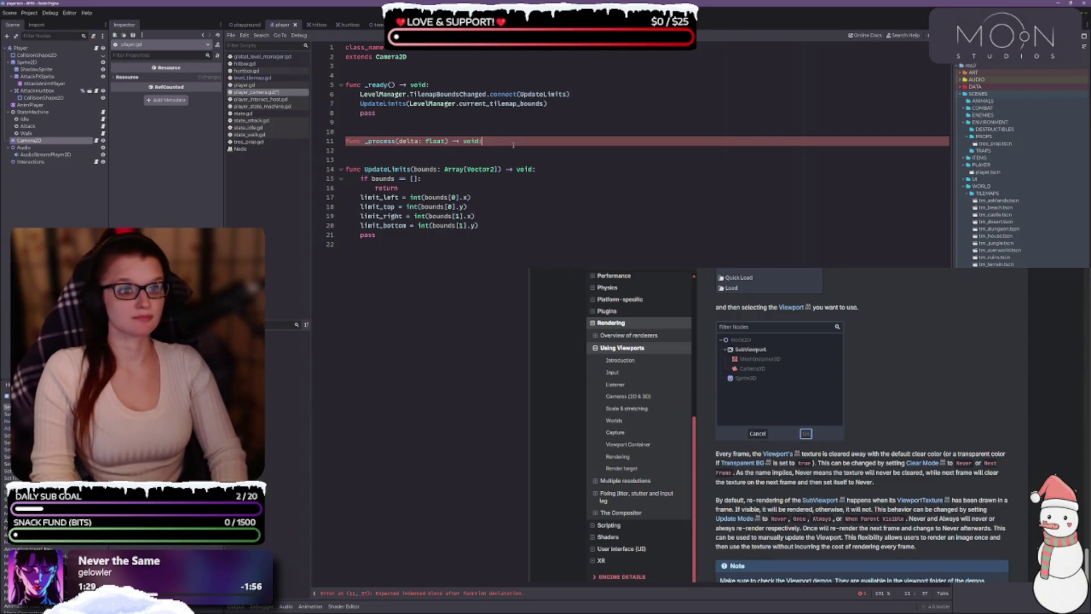
key("Return")
- Set 'var player := get_parent()' in _process, and return early with 'if not player:'
type("var")
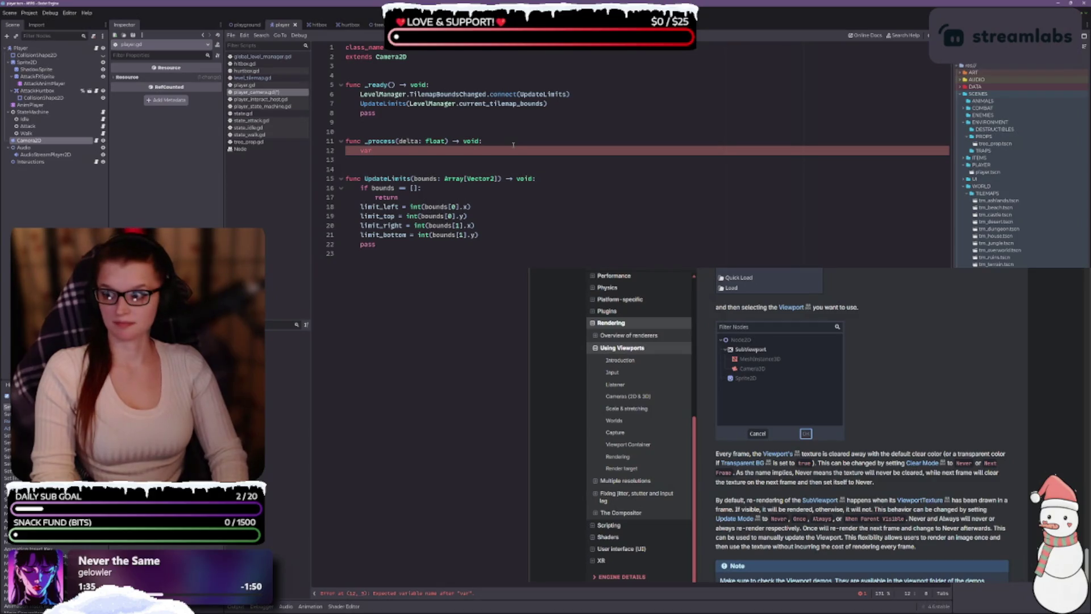
type(" player")
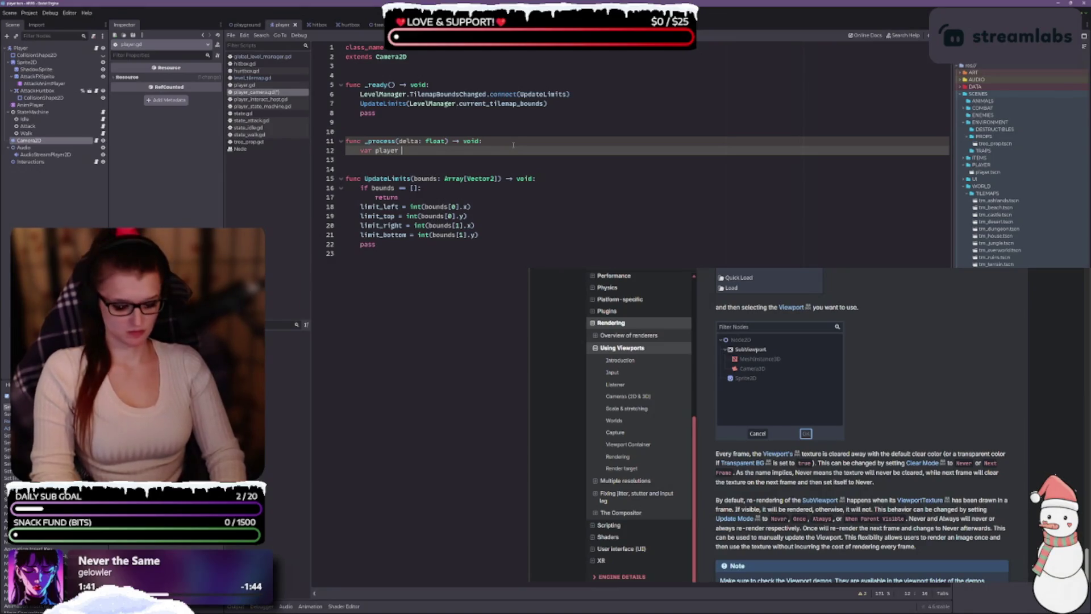
type(":= get")
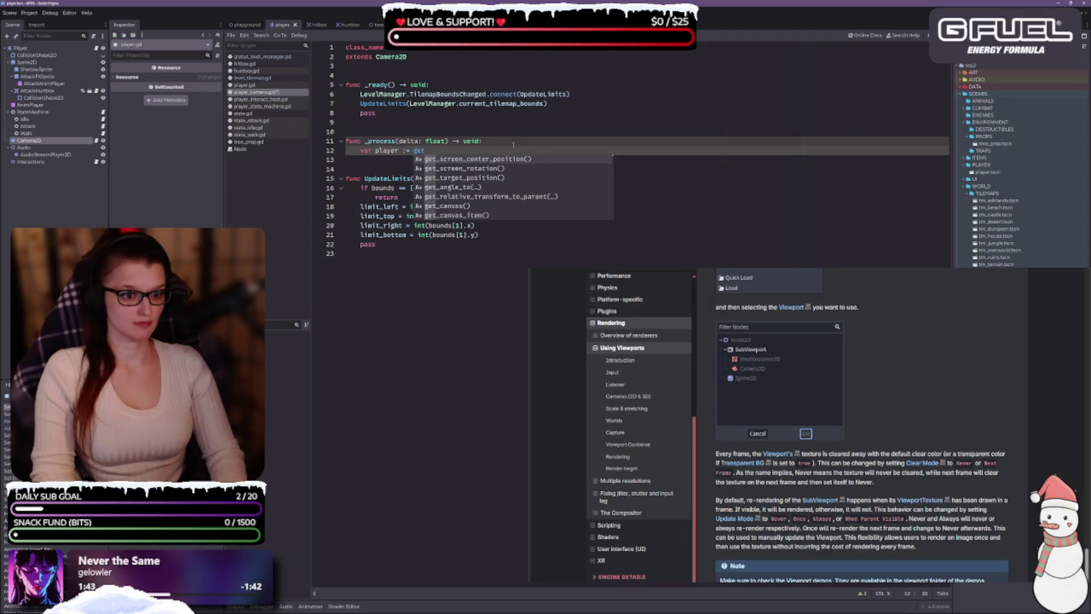
type("_parent")
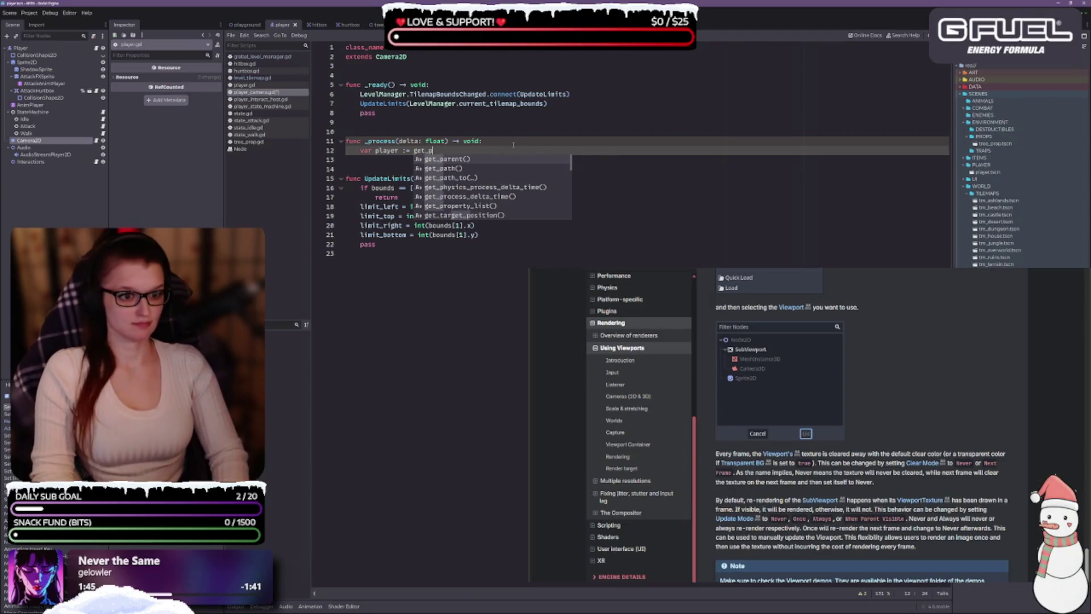
key("Return")
key("Return")
type("if not")
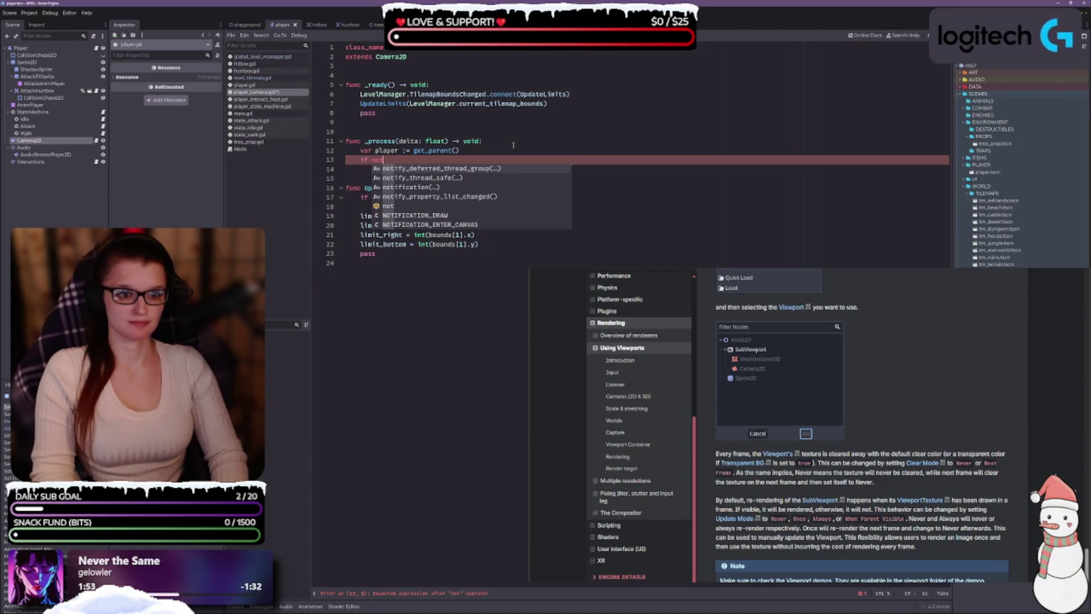
type("player")
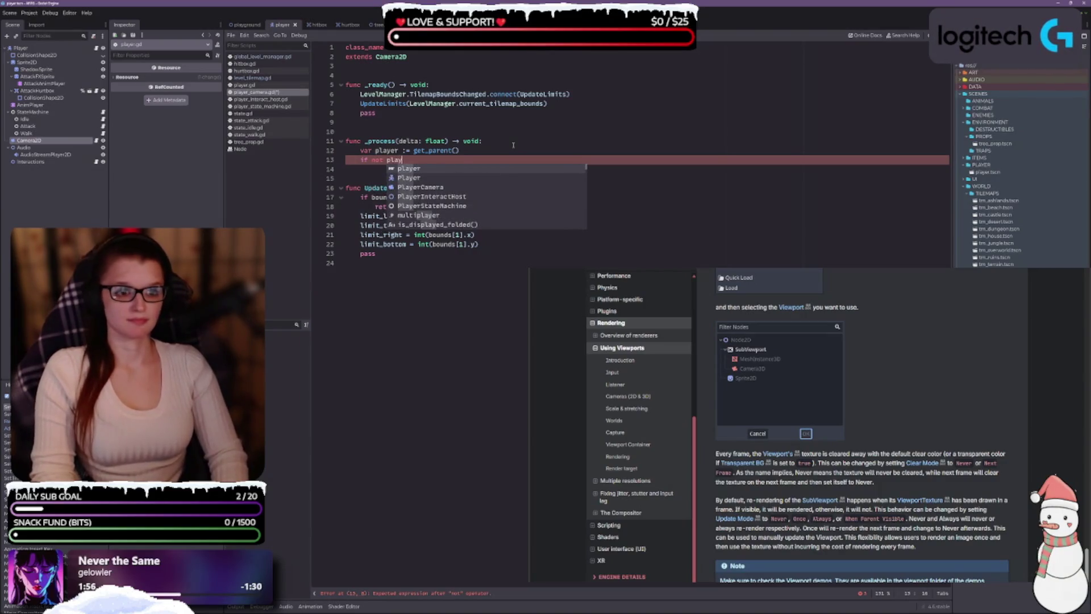
type(":")
key("Return")
type("return")
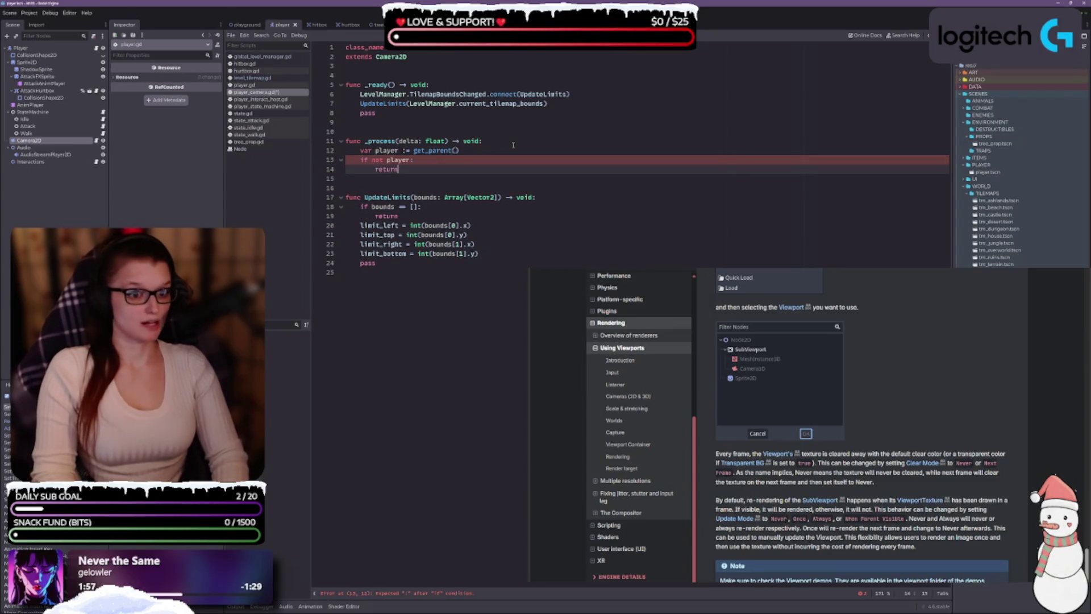
key("ctrl+End")
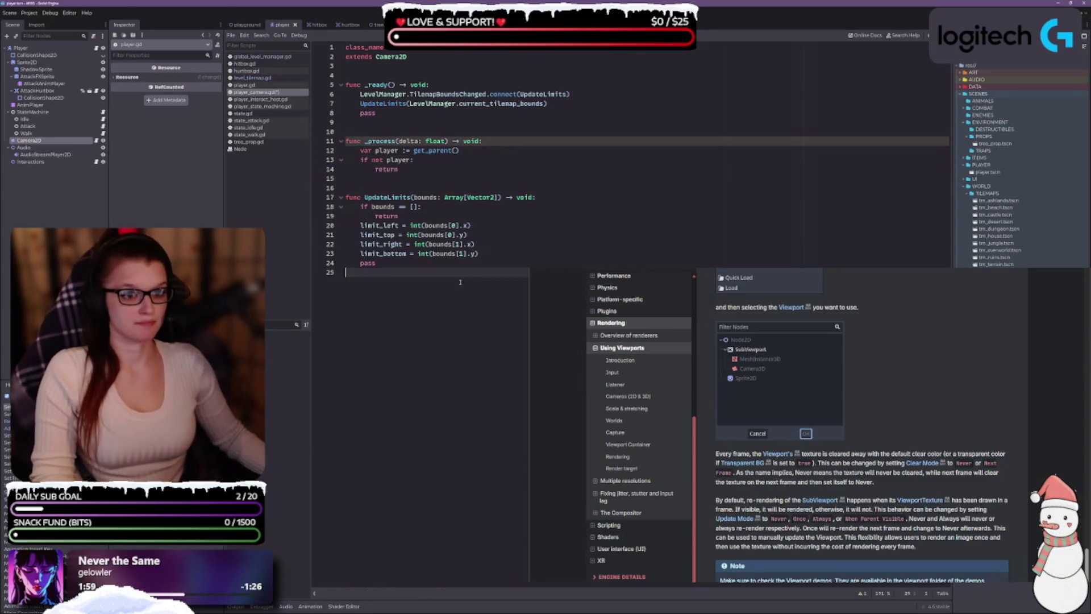
left_click(425, 182)
- Below the return, add 'var screen_size = GlobalLevelManager.screen_size' and 'var world_offset = GlobalLevelManager.world_offset'
left_click(413, 169)
key("Return")
key("Return")
key("BackSpace")
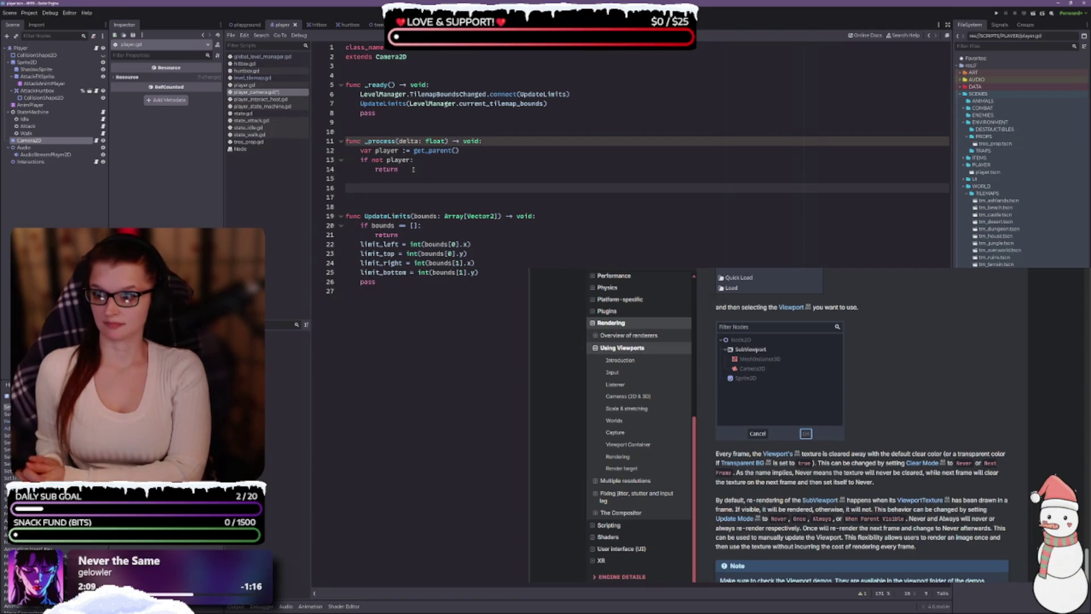
type("var screen_size = ")
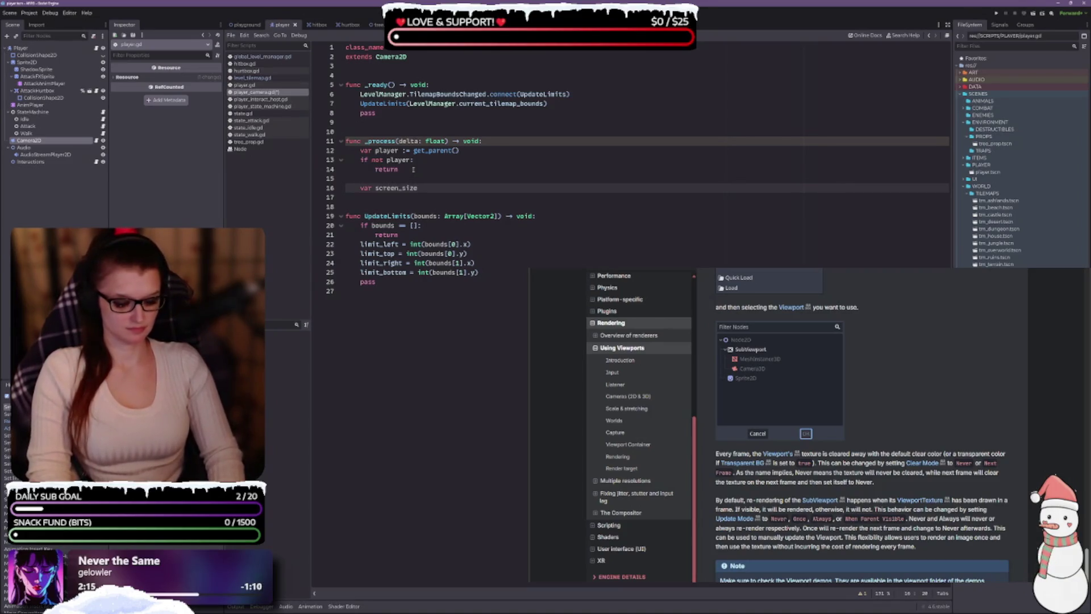
type("Glo")
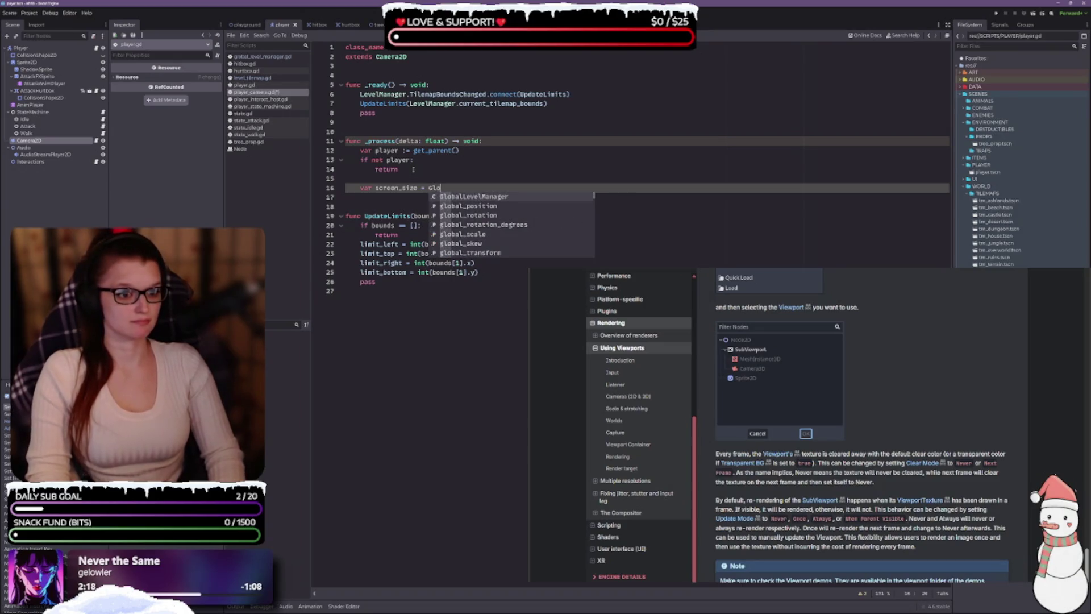
key("Return")
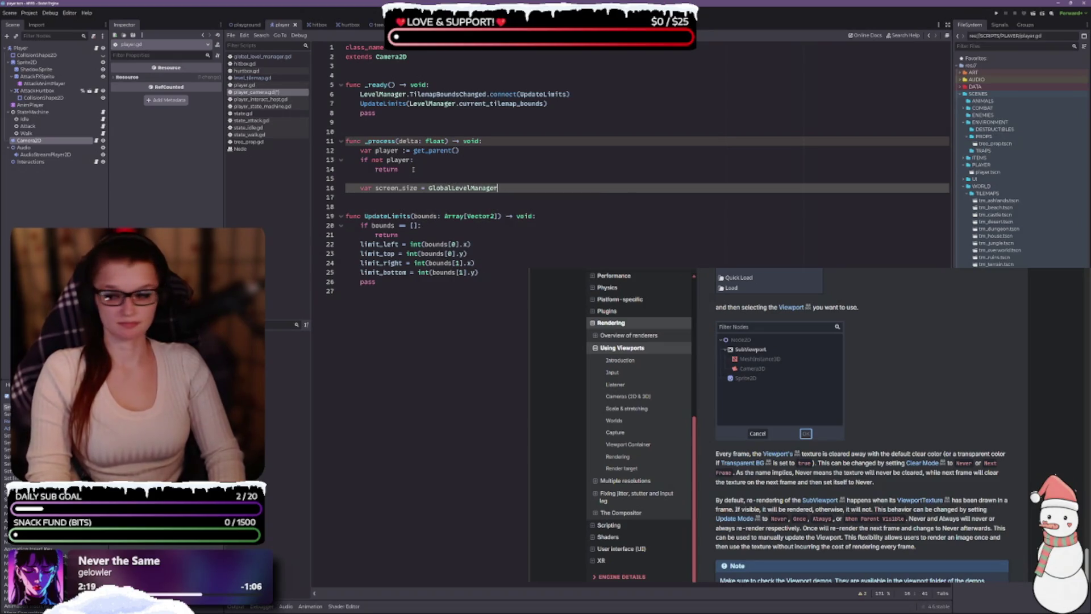
type(".sc")
key("Return")
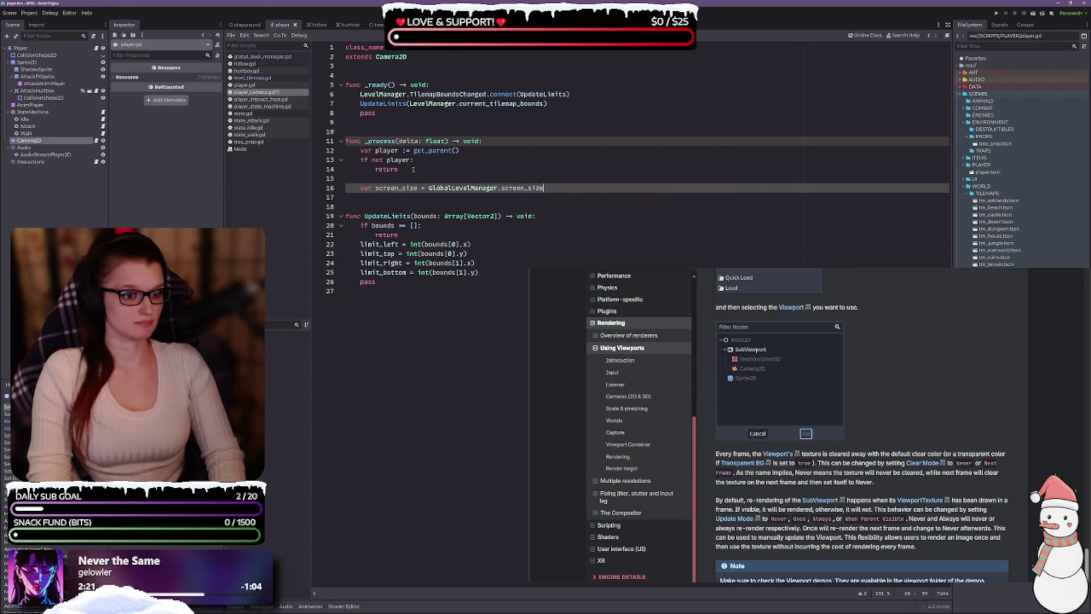
key("Return")
type("var ")
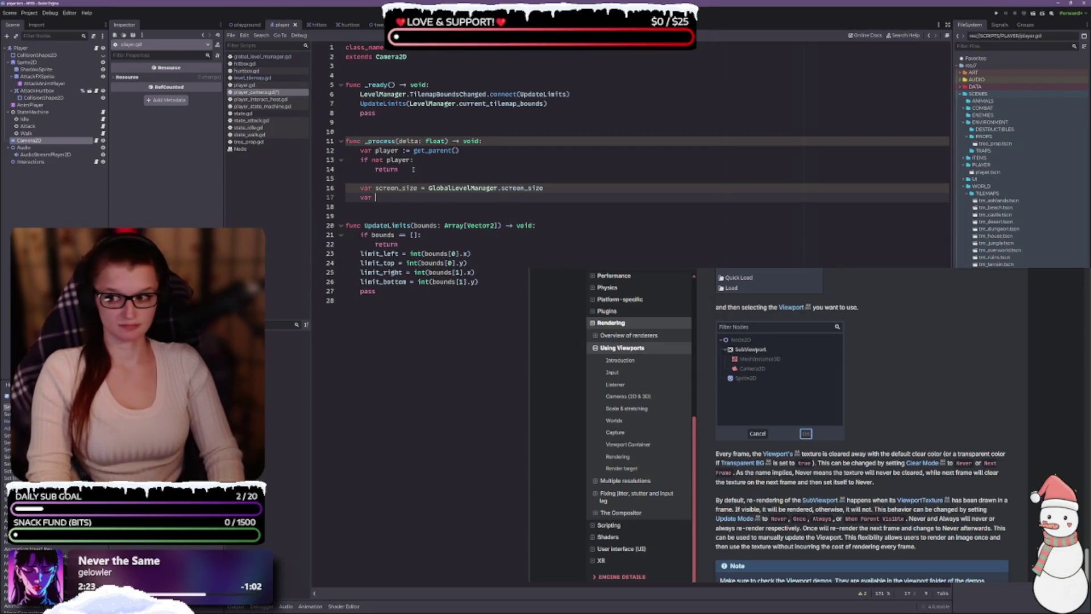
type("world_")
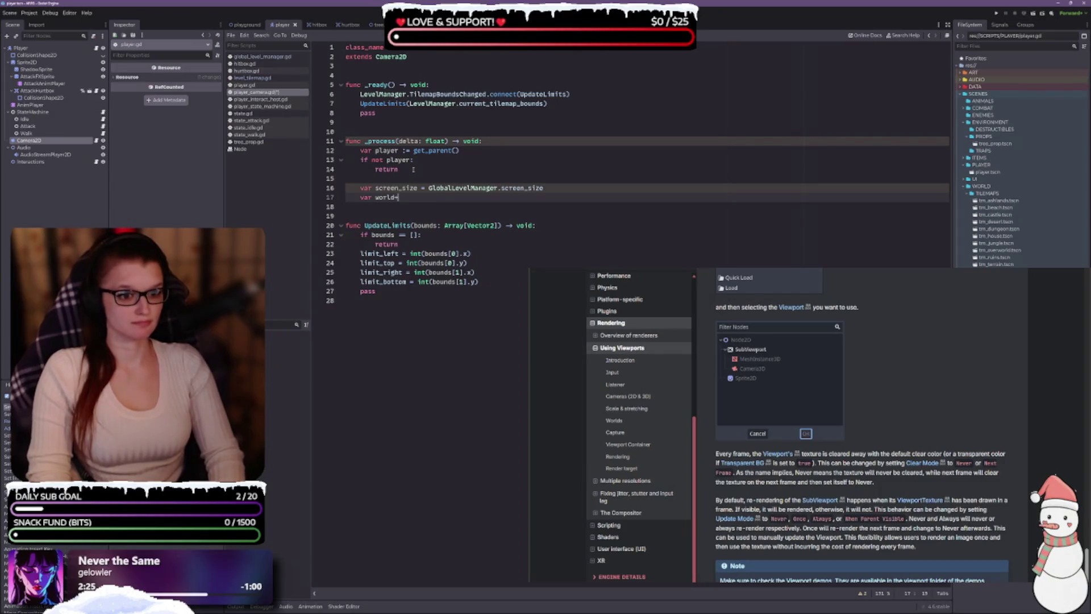
type("offset ")
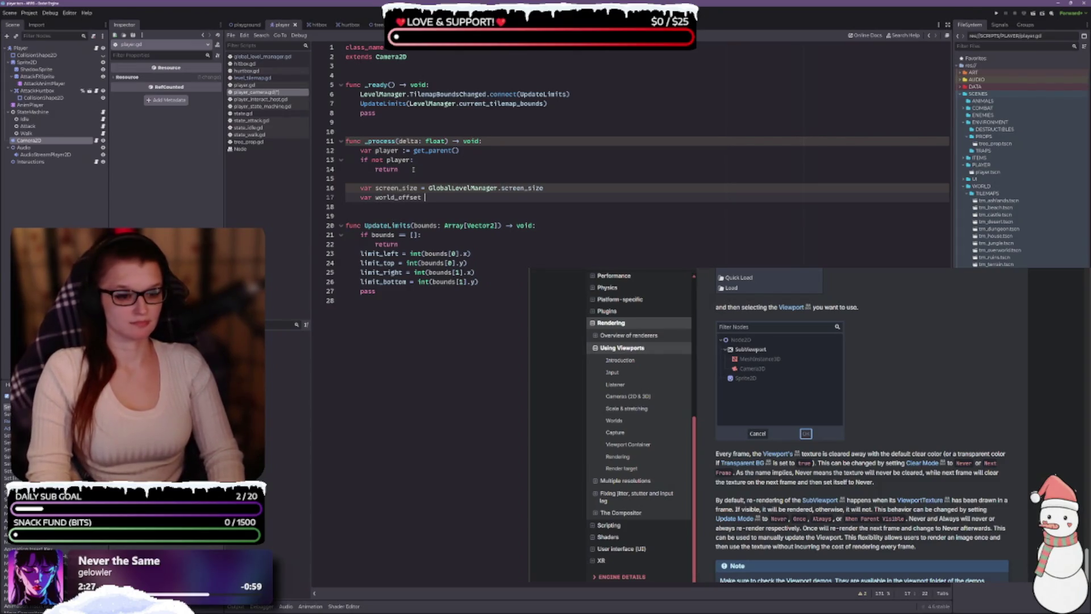
type("= Glo")
key("Return")
type(".w")
key("Return")
key("Return")
key("Return")
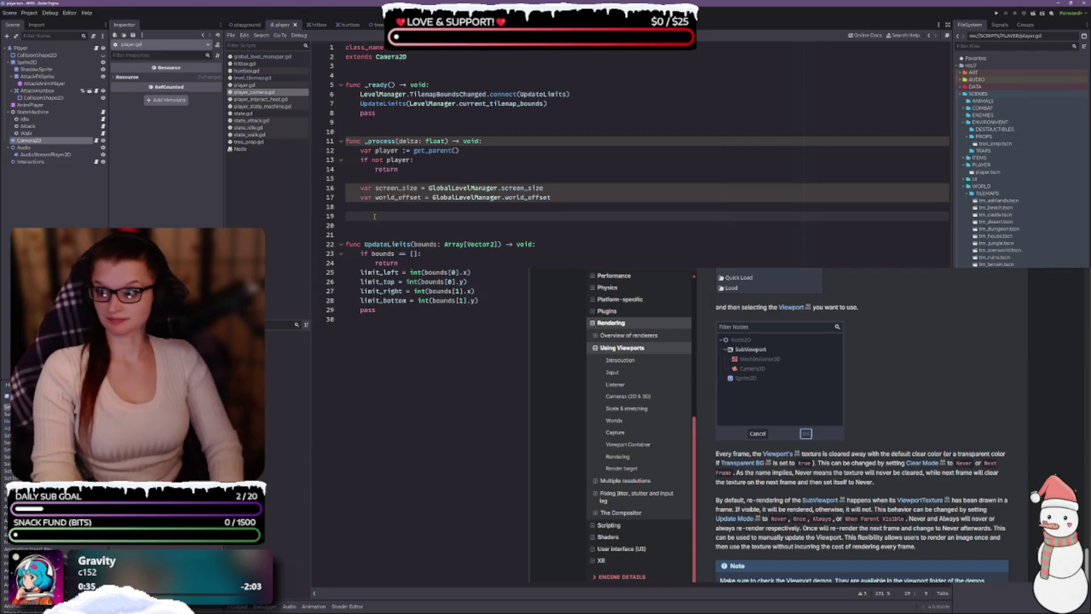
- Write 'var cell_x = floor(player.global_position.x / screen_size.x)' in _process
type("var cell_z")
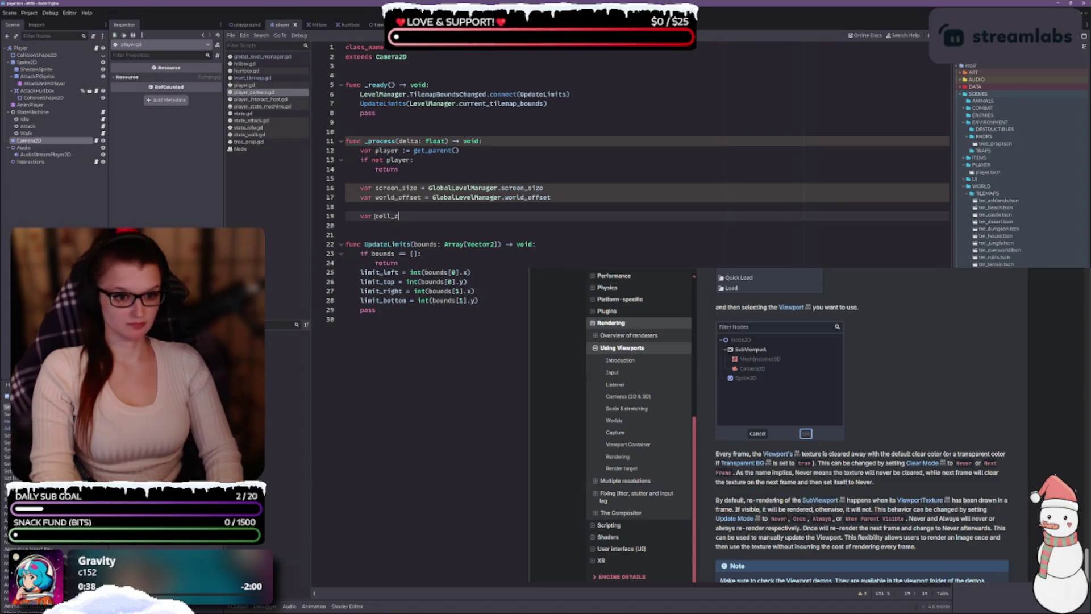
type("x")
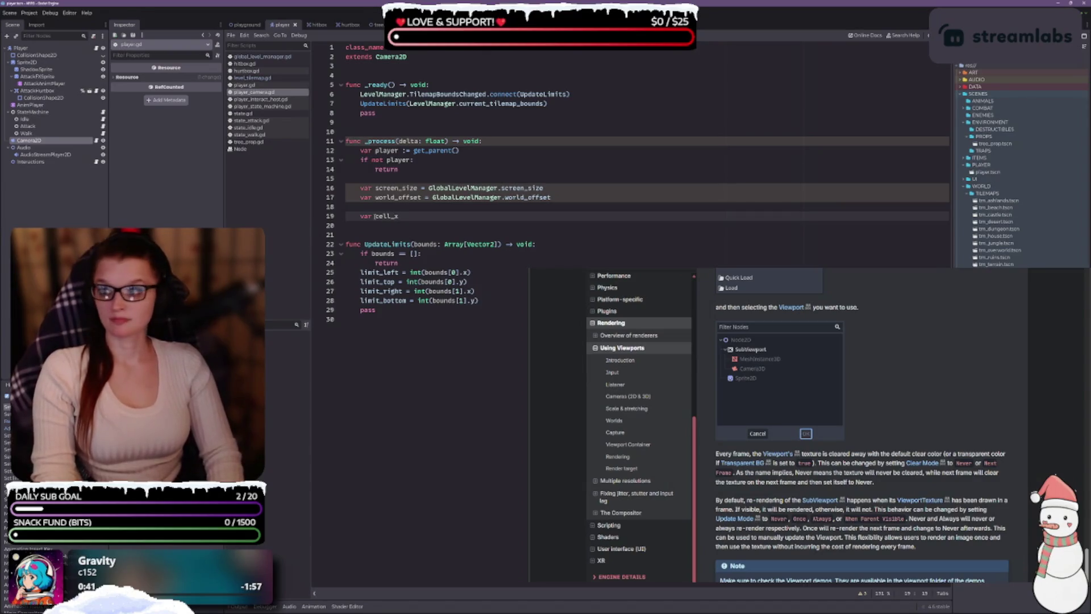
type(" = flo")
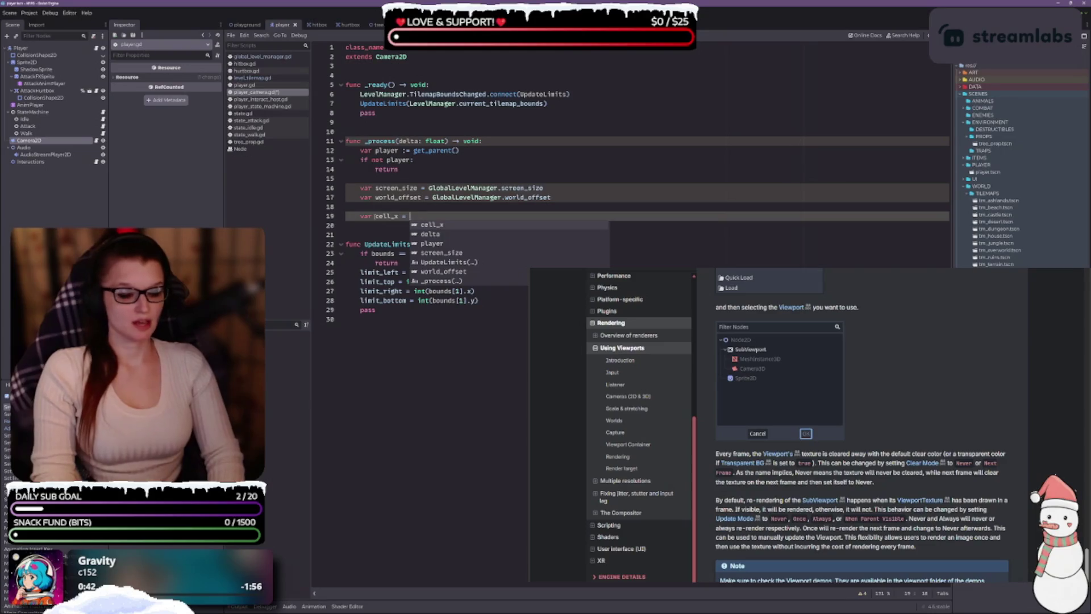
type("or(")
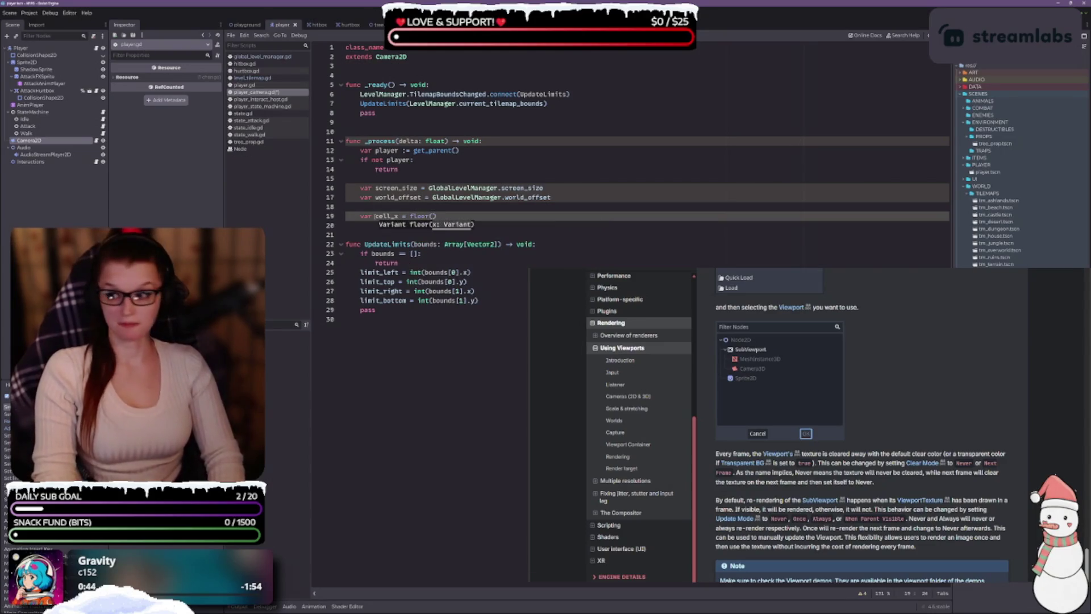
type("playe")
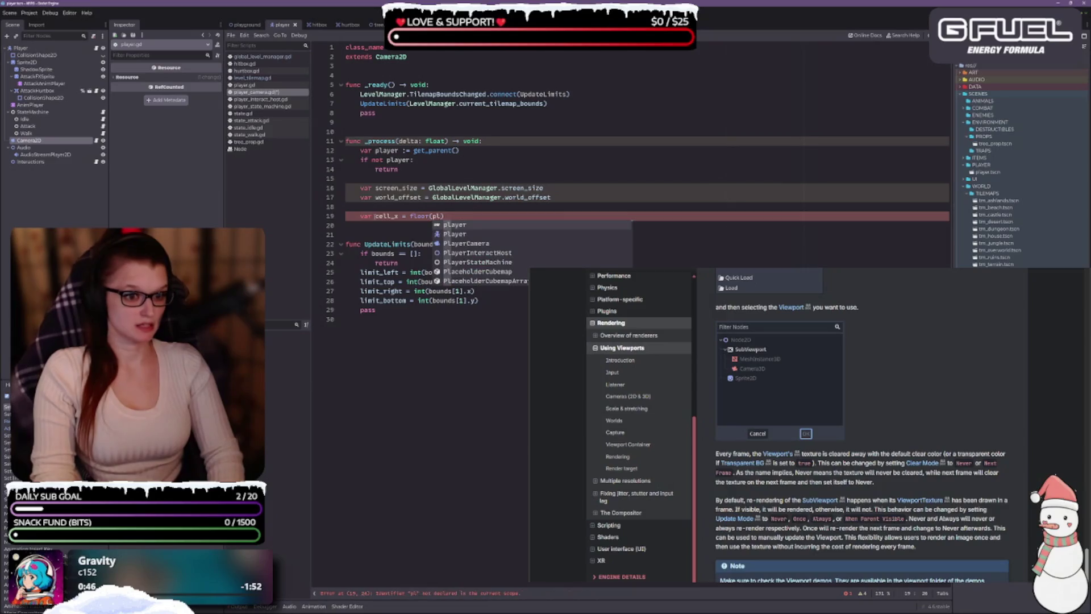
type("r.glo")
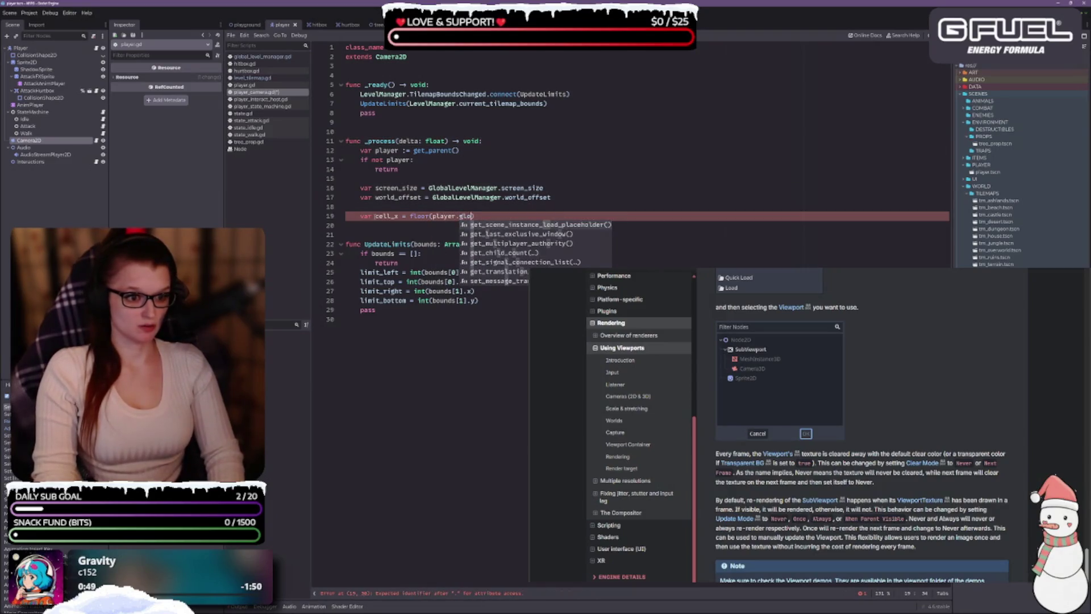
type("bal")
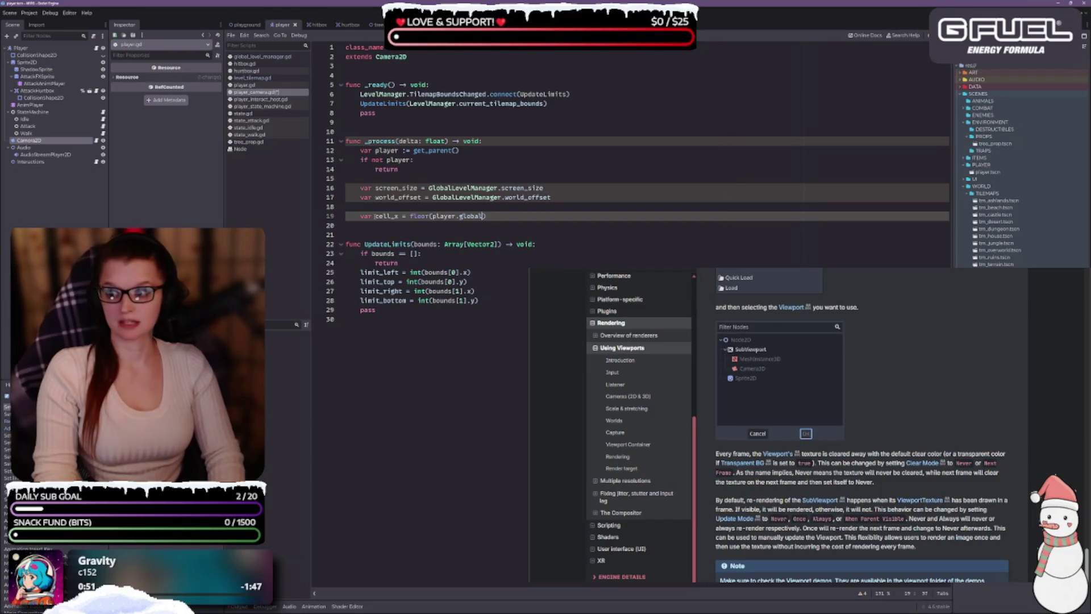
type("_position")
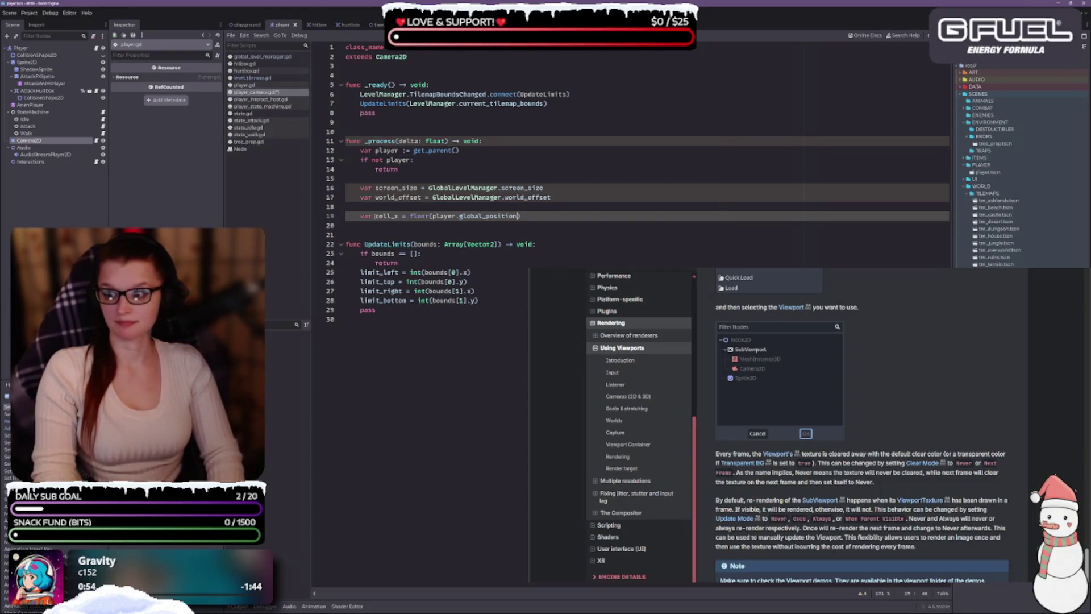
type(".x / ")
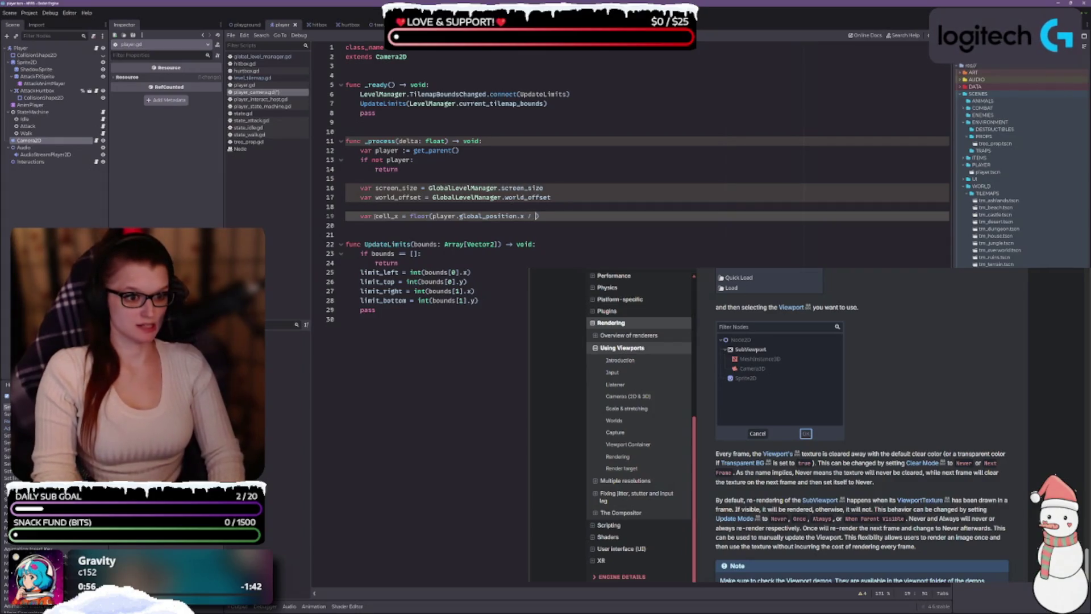
type("scree")
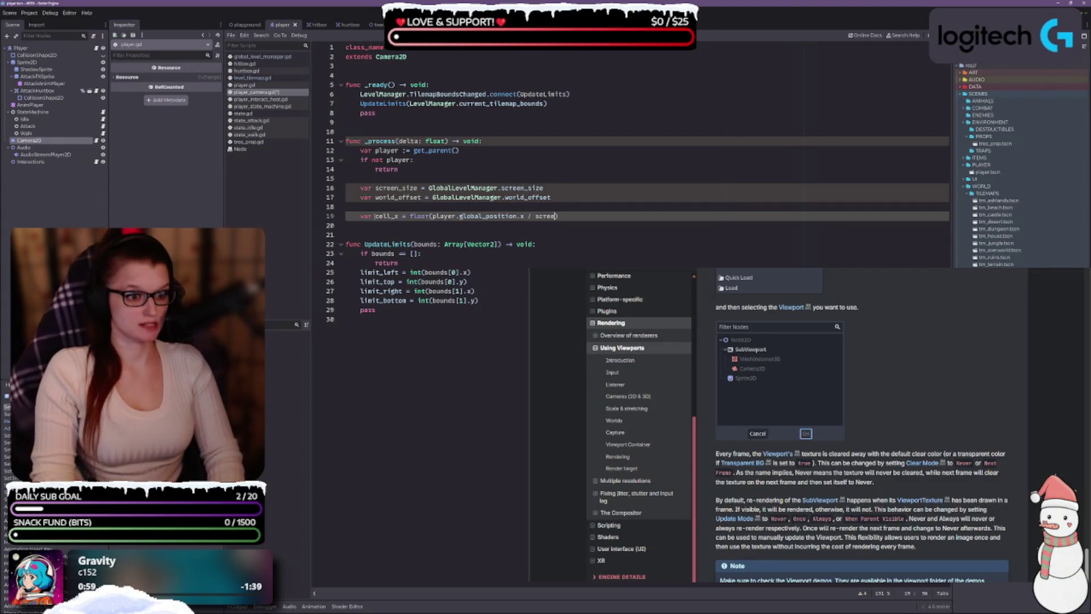
key("Return")
type(".x")
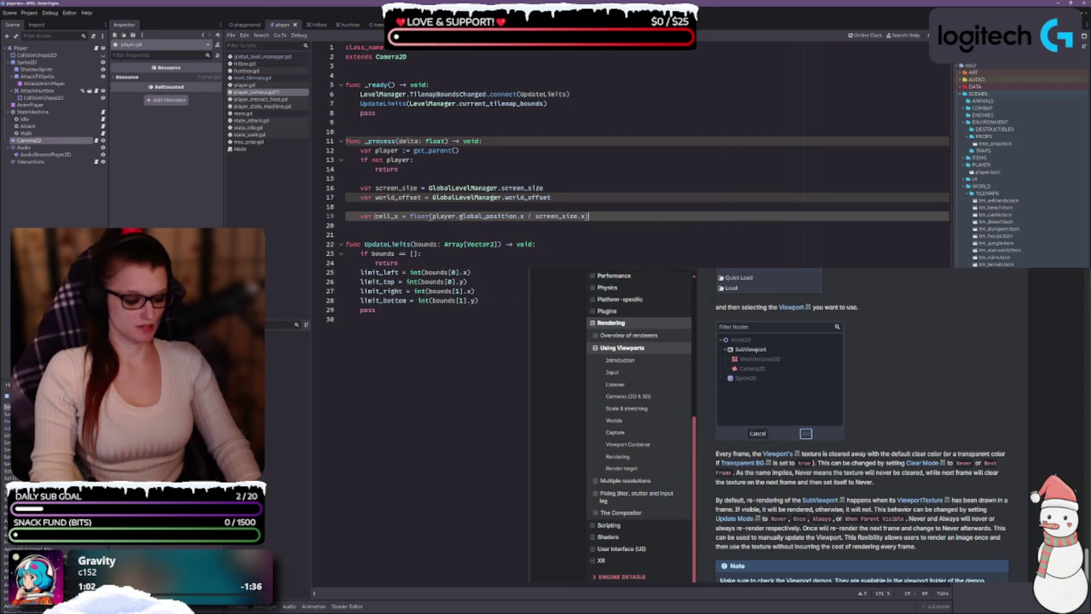
- Duplicate the line into cell_y using the y components, and save the script
key("shift+Home")
key("ctrl+shift+d")
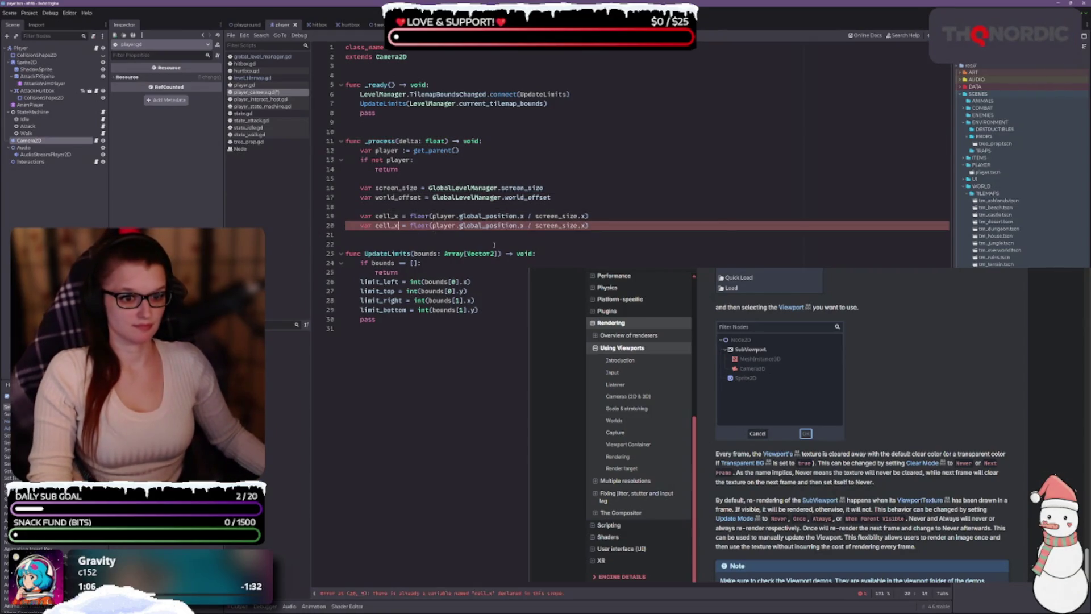
key("BackSpace")
type("y")
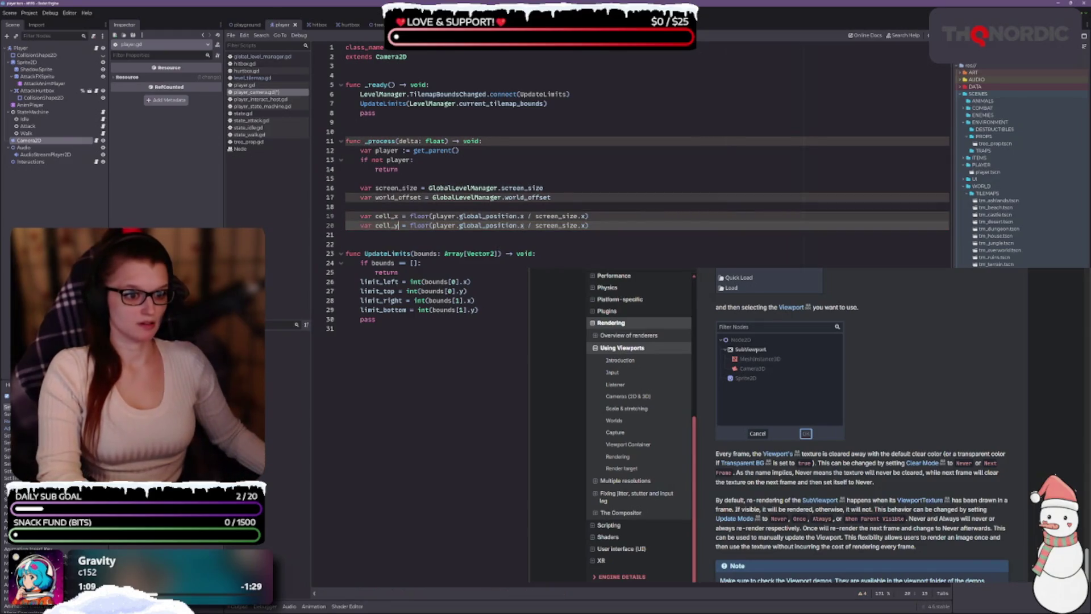
key("BackSpace")
type("y")
left_click(586, 225)
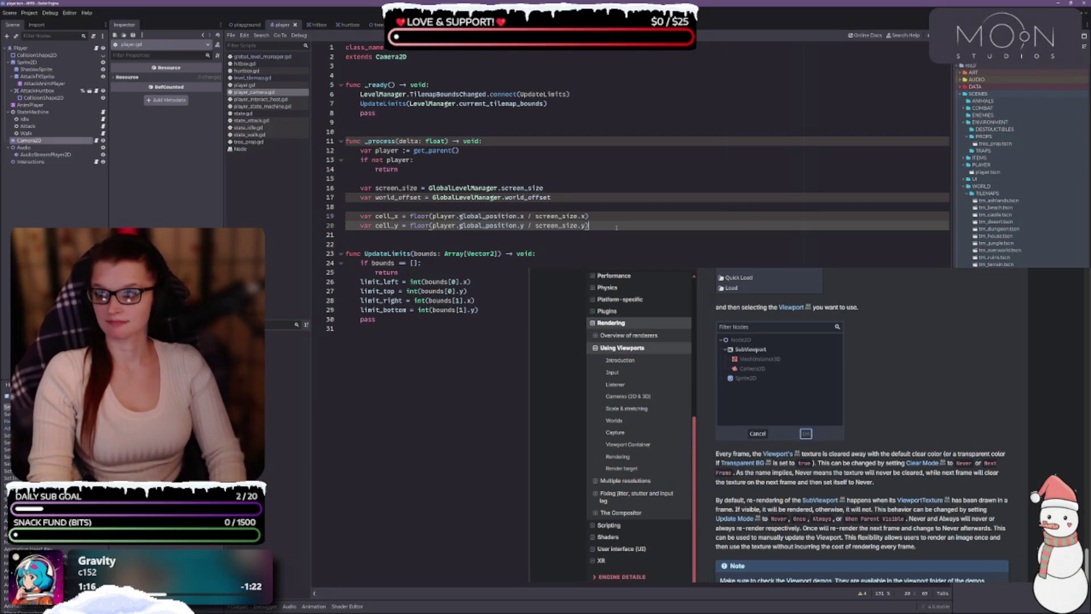
key("Return")
key("Return")
key("ctrl+s")
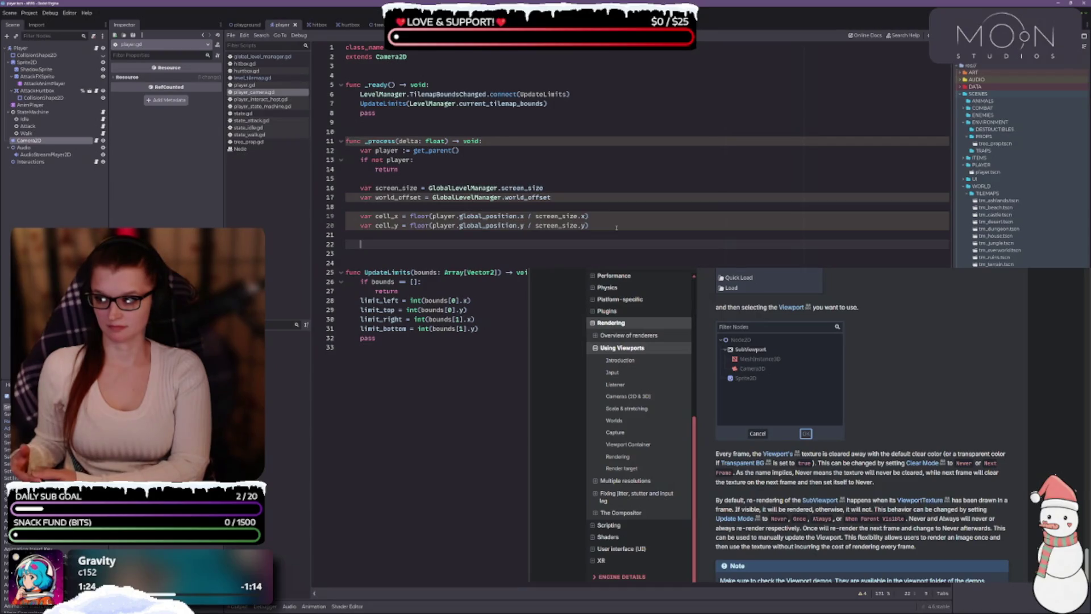
- Assign global_position = Vector2(cell_x * screen_size.x, cell_y * screen_size) across separate lines
type("global")
key("Return")
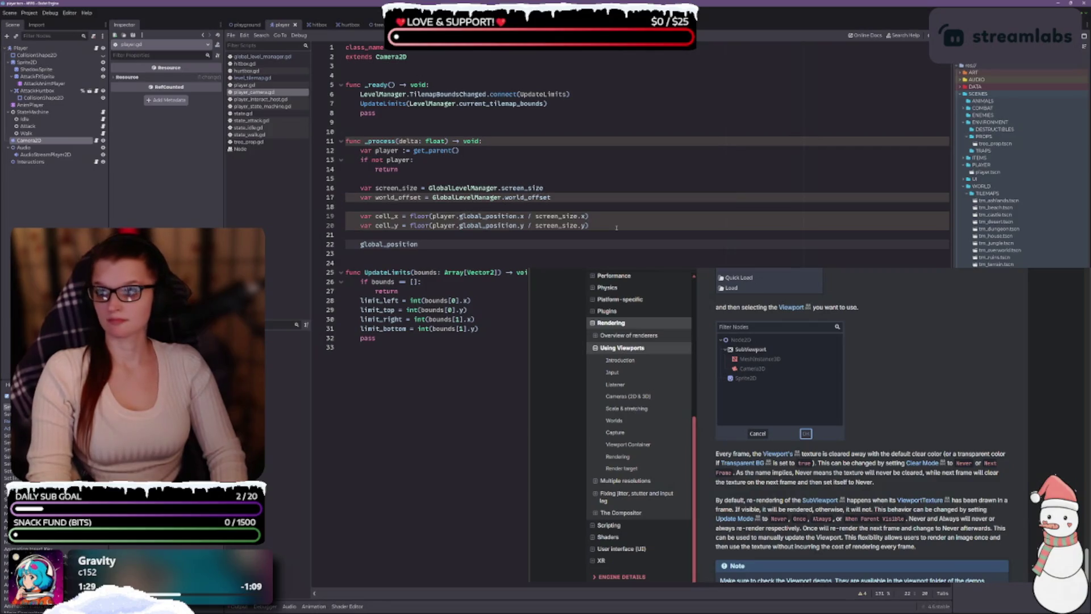
type("= Vec")
key("Return")
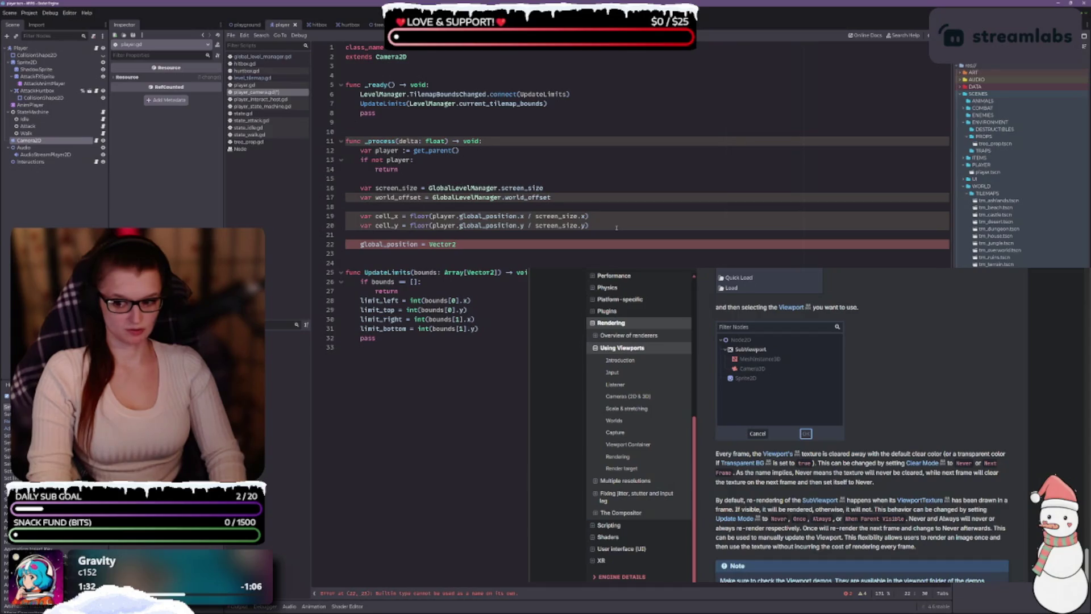
type("(")
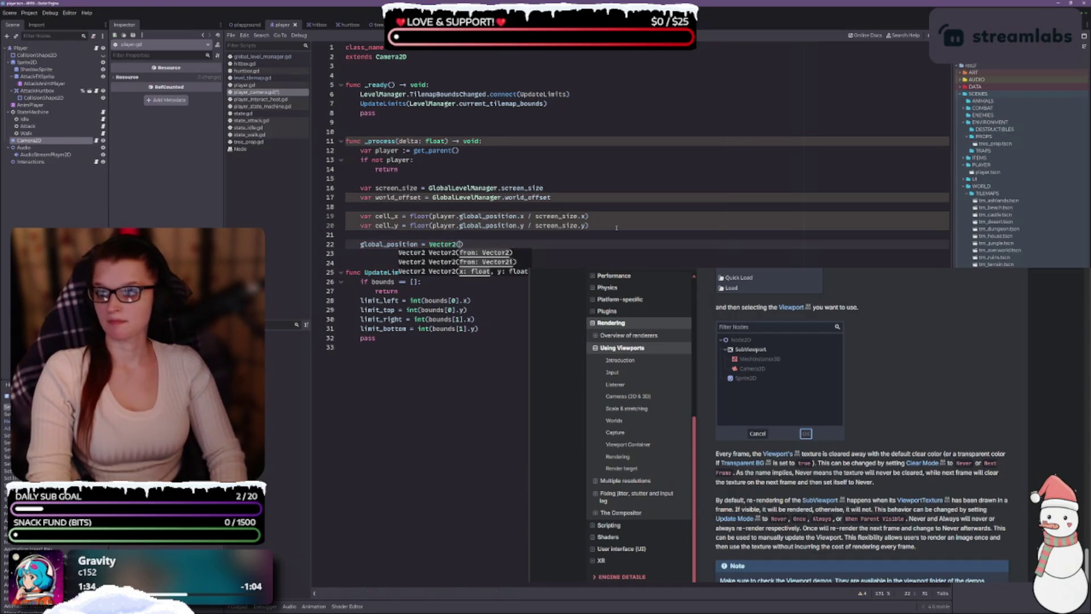
key("Return")
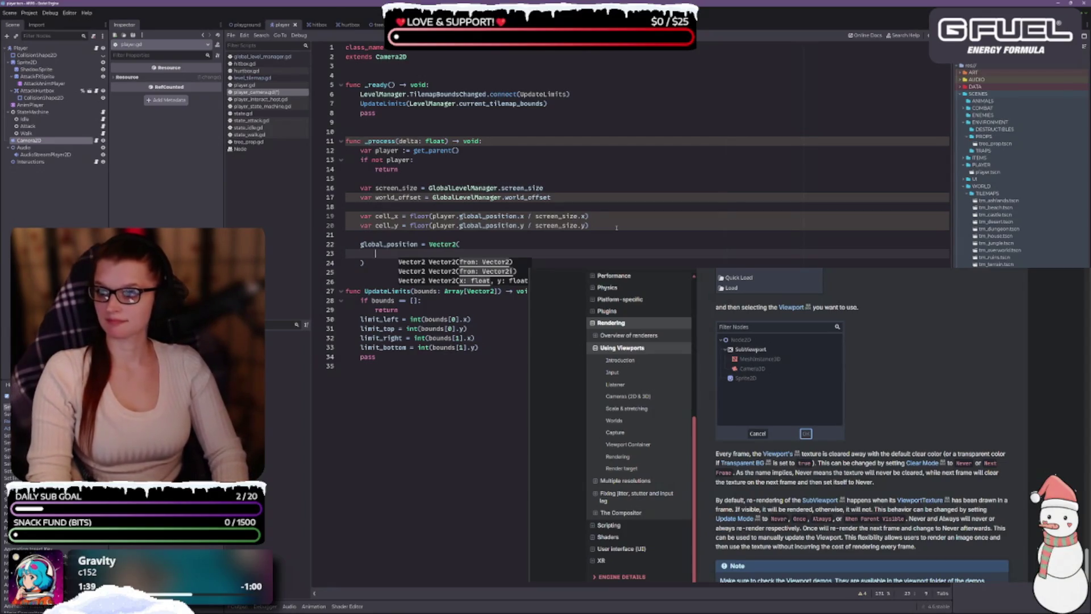
type("cell_x")
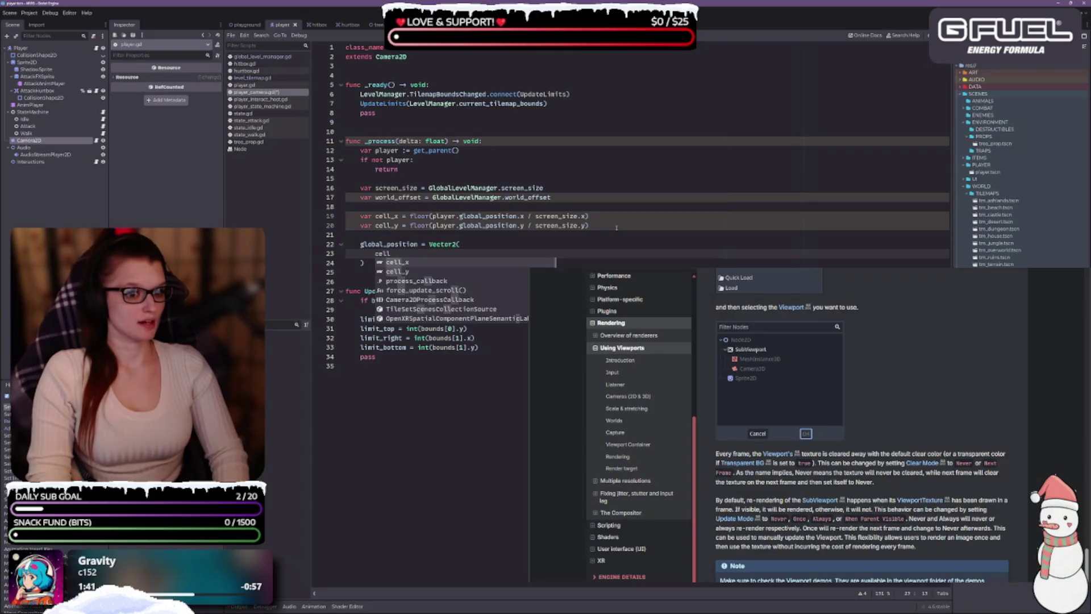
type(" * s")
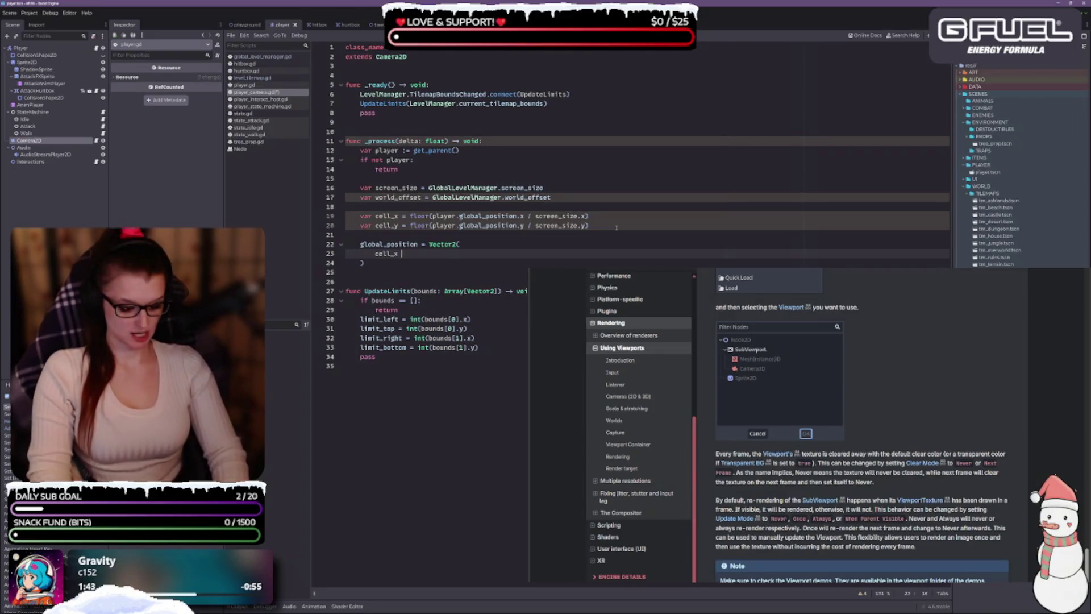
type("cre")
key("Return")
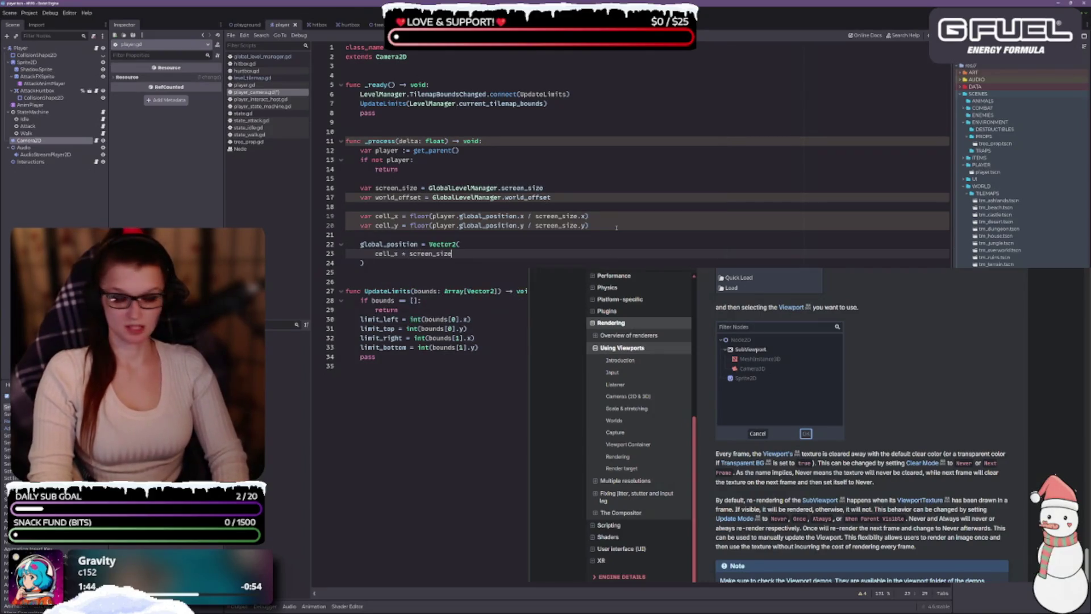
type(".x,")
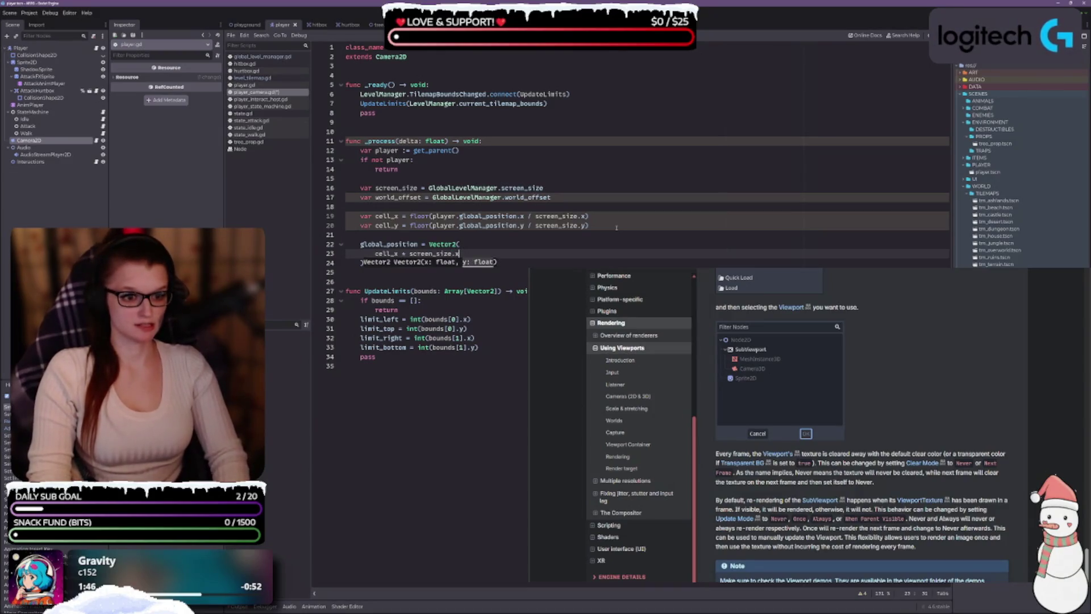
key("Return")
type("cell")
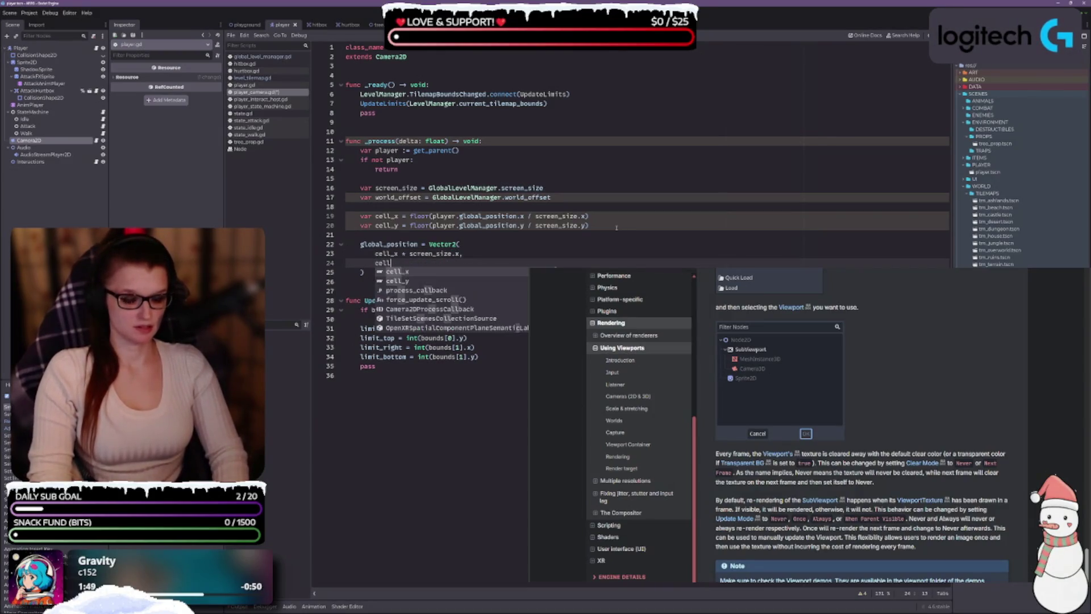
type("_y ")
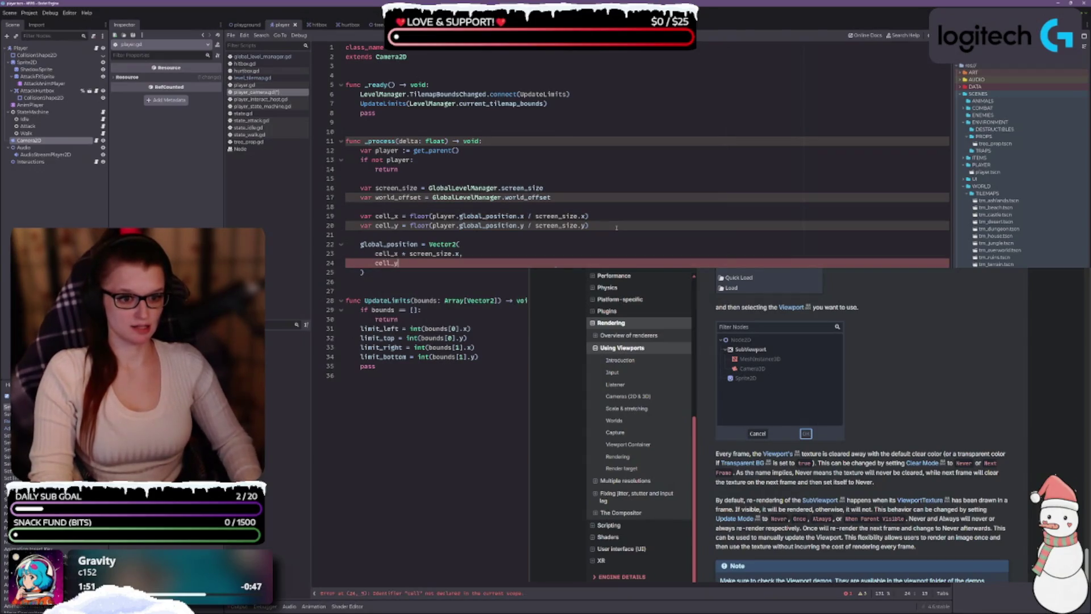
type("* screen_size.y")
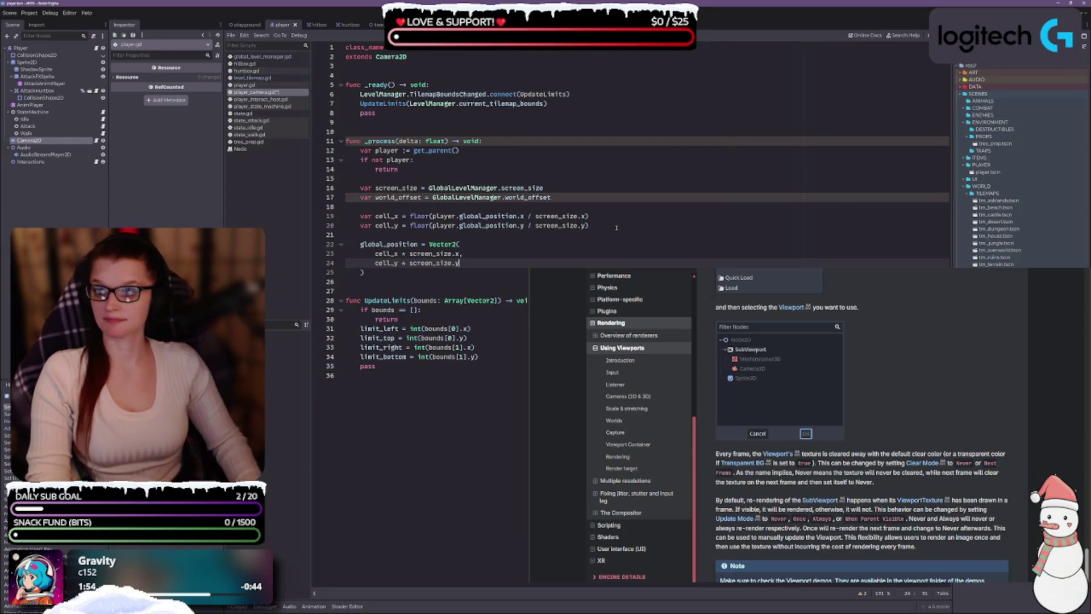
key("Down")
- Append '+ screen_size * 0.4' after the Vector2 to offset toward the cell centre
type("+ ")
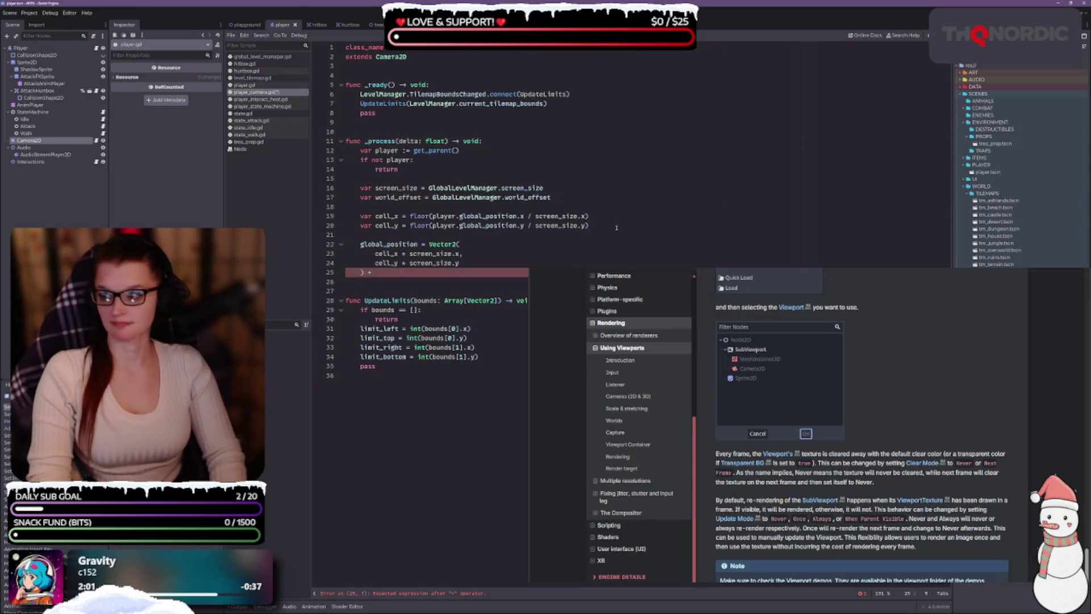
type("scre")
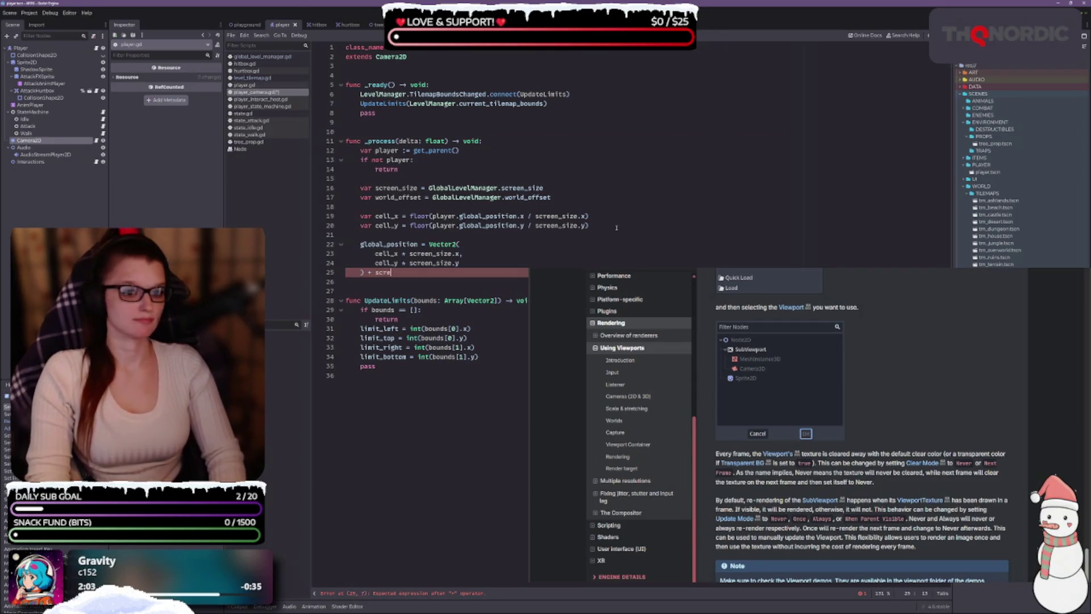
key("Return")
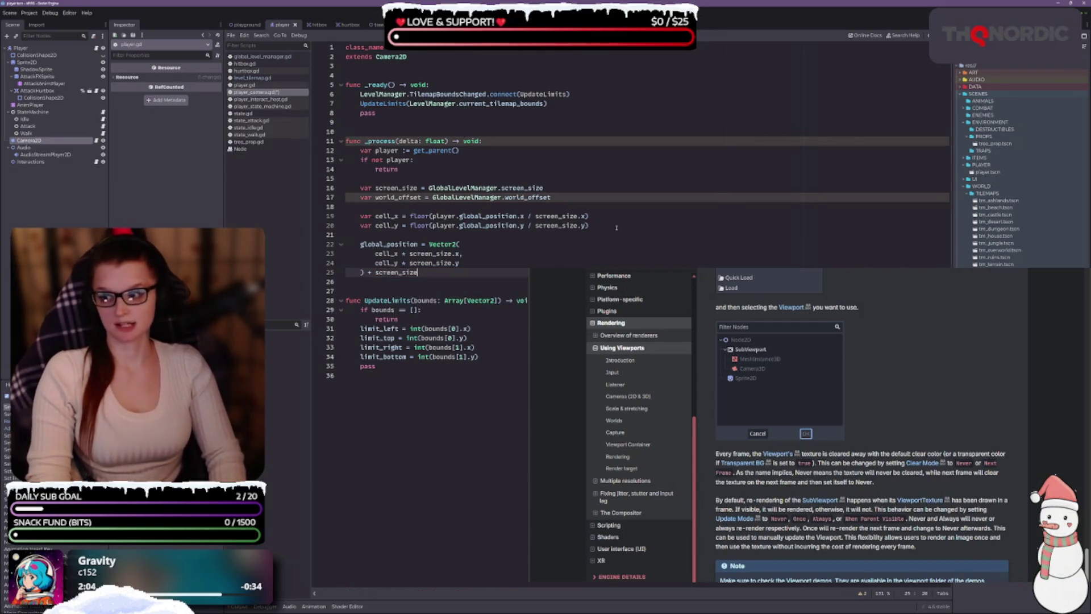
type("* 0.")
type("4")
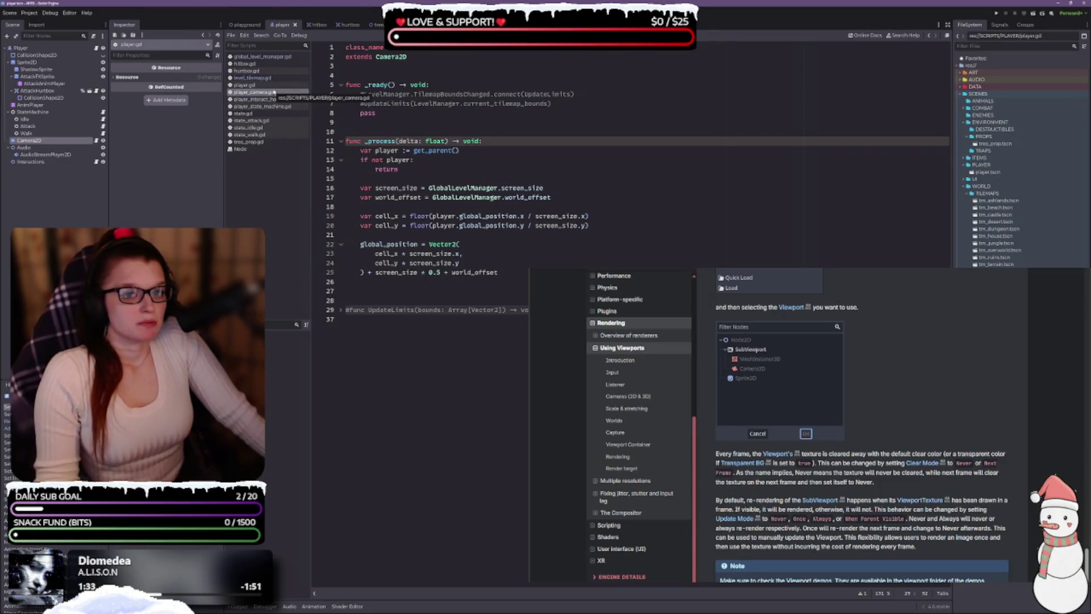
- In level_tilemap.gd, comment out the LevelManager bounds call in _ready, keeping pass active
left_click(274, 86)
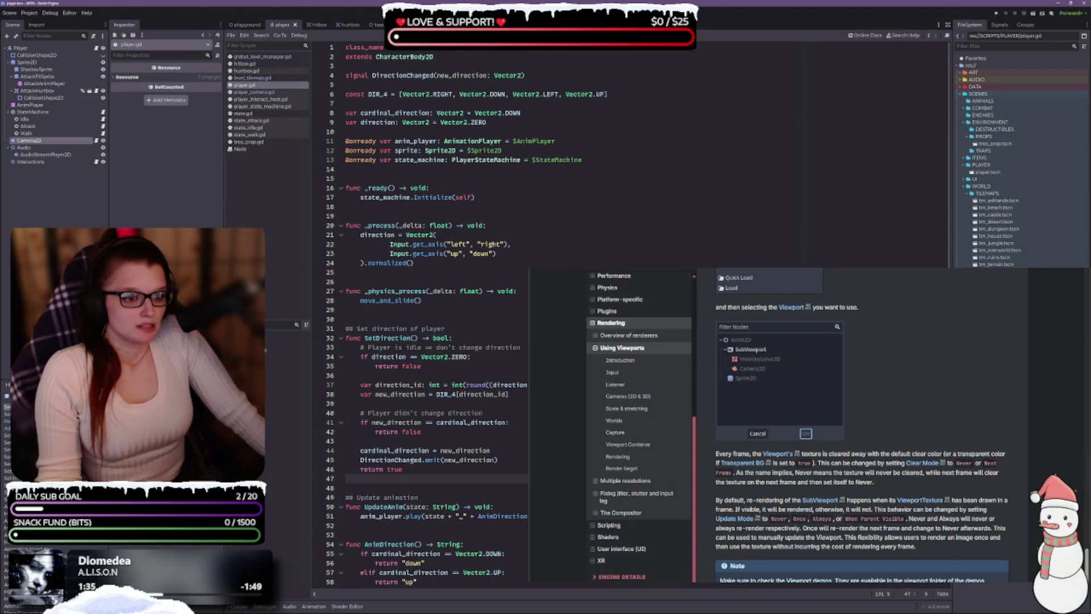
scroll(426, 199, "down", 1)
scroll(398, 170, "up", 1)
left_click(263, 78)
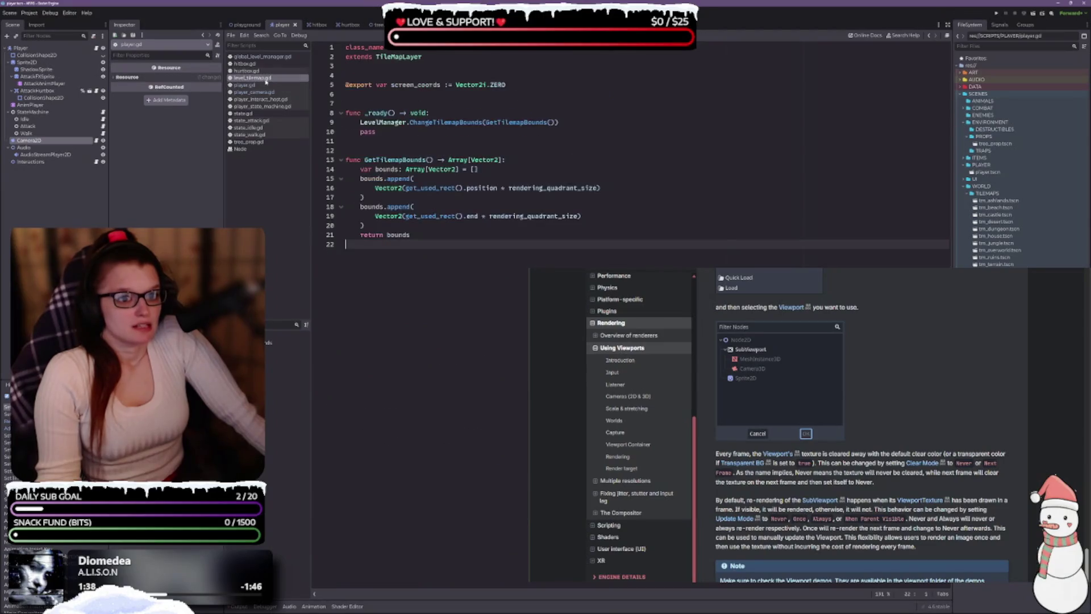
left_click(360, 122)
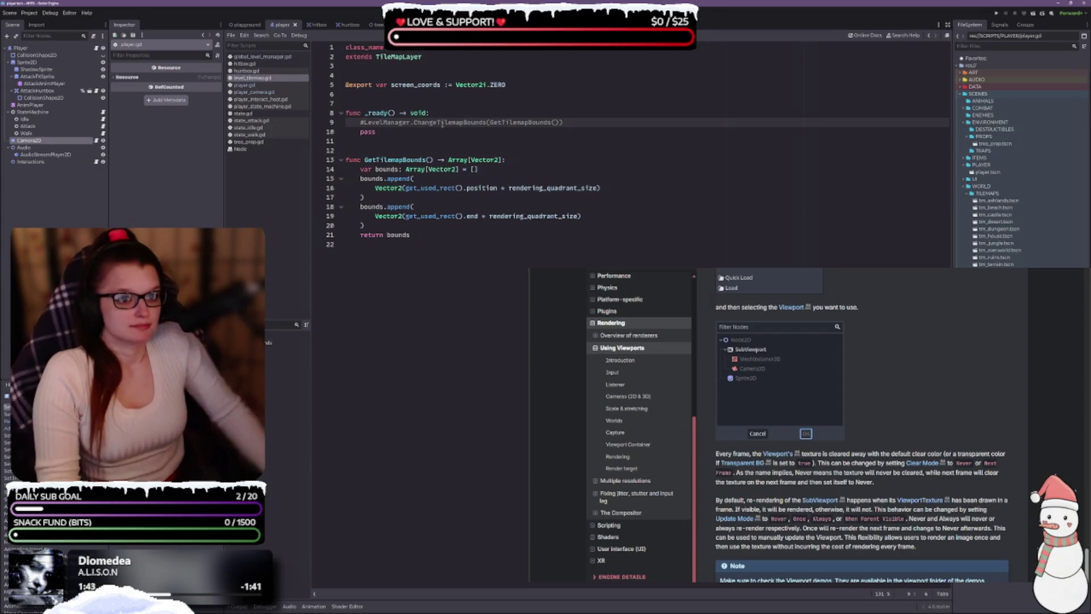
key("ctrl+k")
key("Down")
key("ctrl+k")
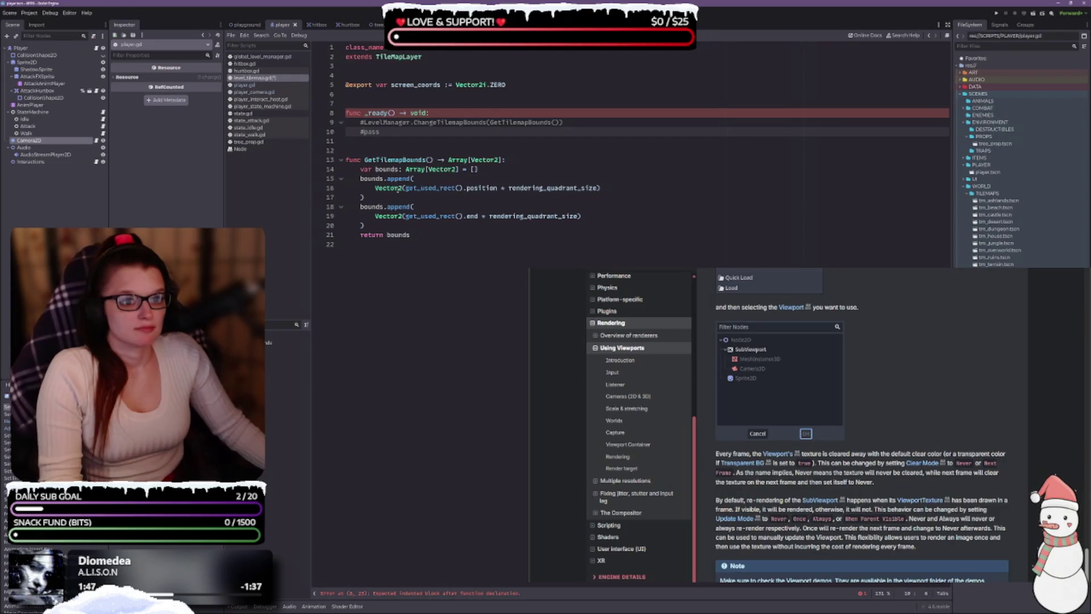
key("ctrl+k")
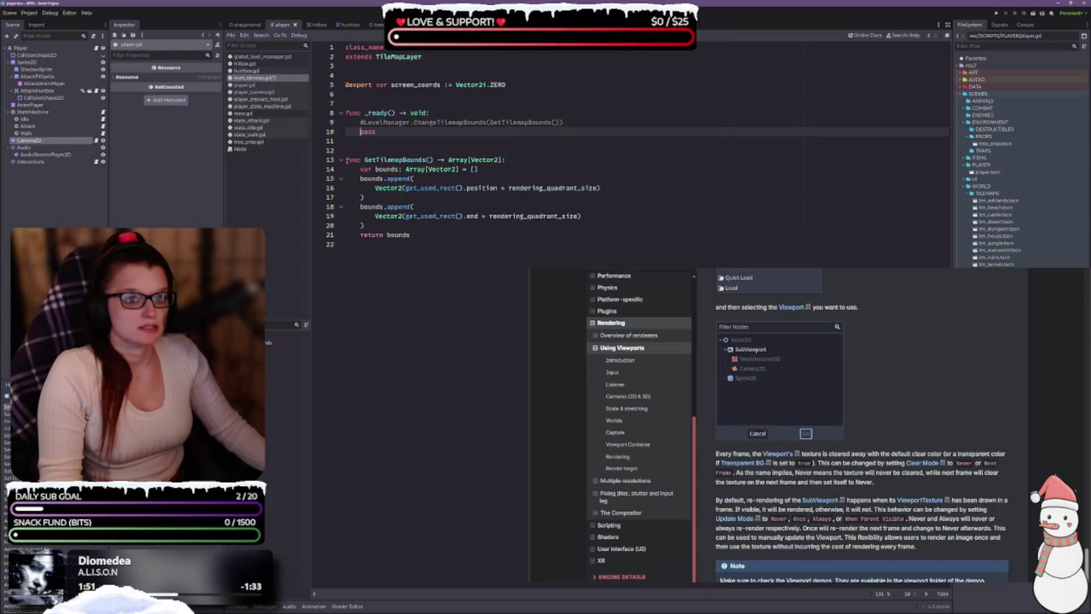
- Comment out every line of GetTilemapBounds with #, fold it, and save level_tilemap.gd
left_click(346, 161)
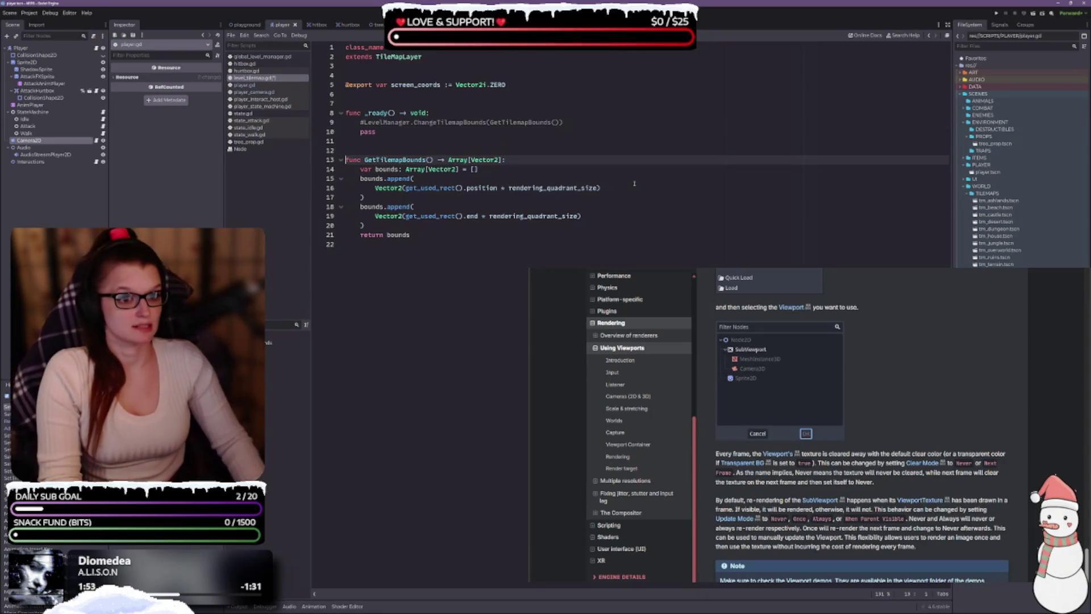
key("ctrl+k")
key("Down")
type("#")
key("Left")
key("Down")
type("#")
key("Left")
key("Down")
type("#")
key("ctrl+z")
type("#")
key("Left")
key("Down")
type("#")
key("Left")
key("Down")
type("#")
key("Left")
key("Down")
type("#")
key("Left")
key("Down")
key("Left")
key("Down")
type("#")
key("Left")
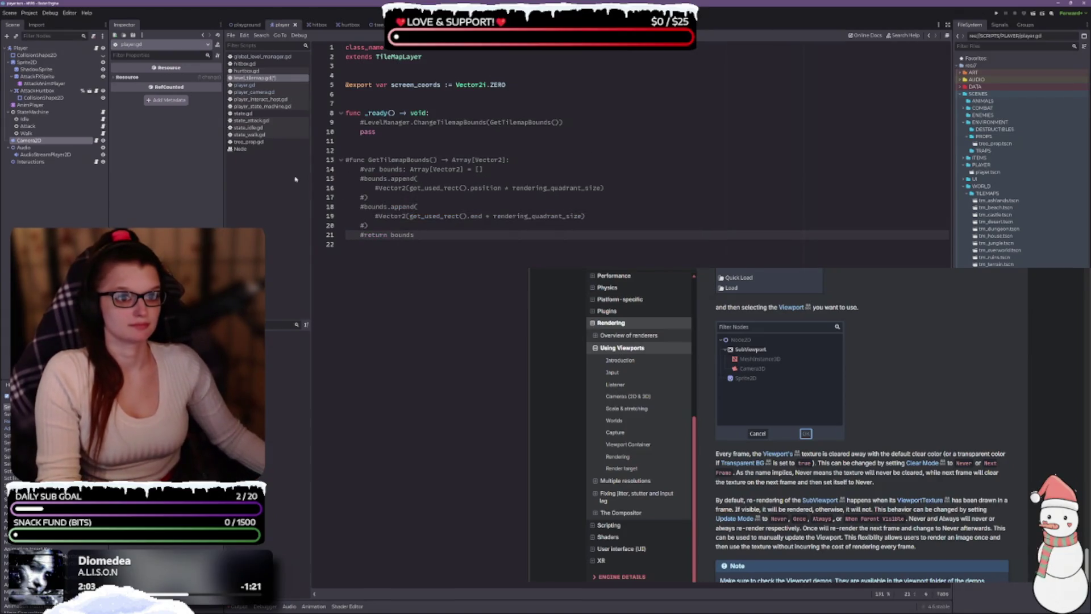
left_click(341, 160)
key("ctrl+s")
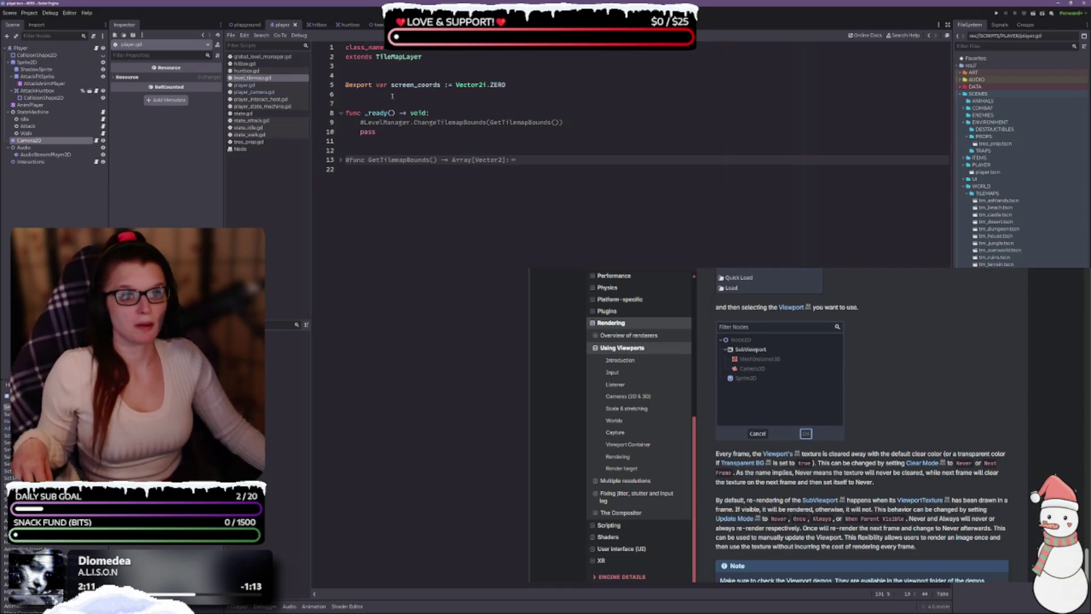
- Cut and restore the screen_coords export line, then save level_tilemap.gd again
left_click_drag(366, 96, 344, 81)
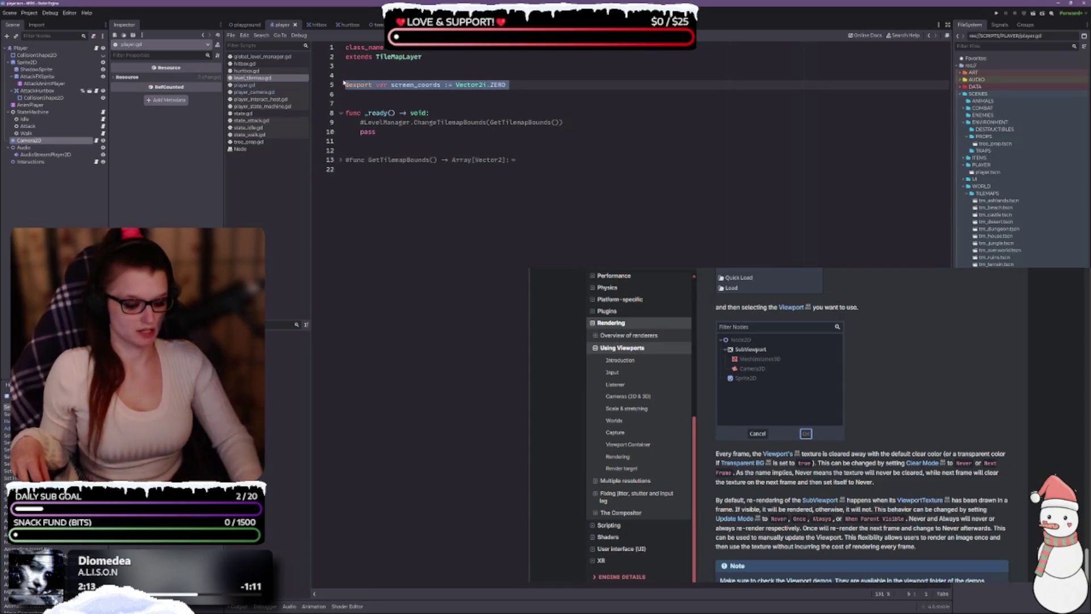
key("ctrl+shift+k")
key("ctrl+shift+k")
key("ctrl+shift+k")
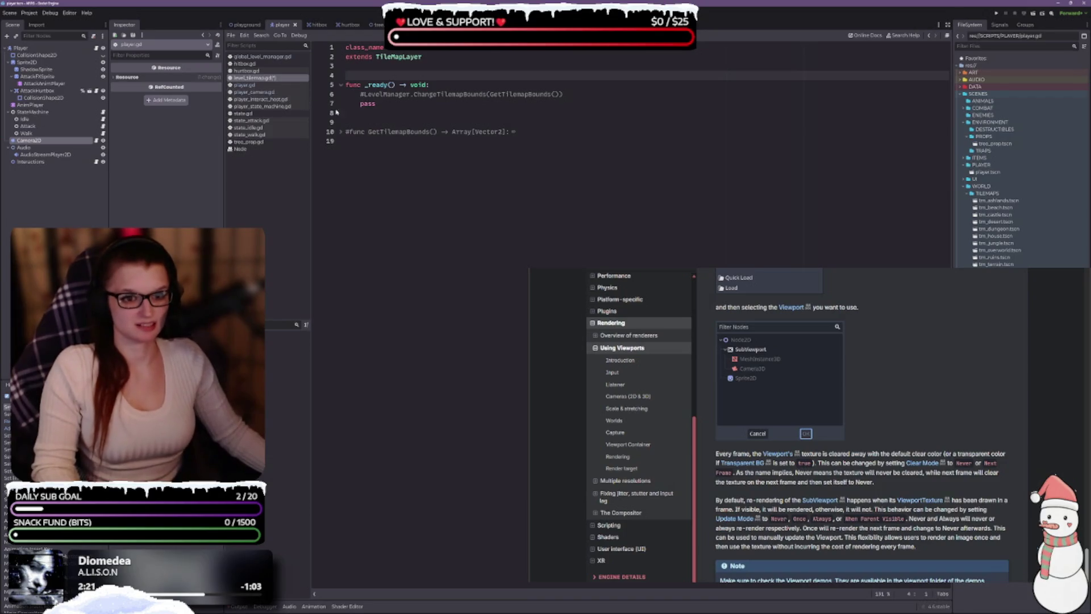
type("@export var screen_coords := Vector2i.ZERO")
left_click(396, 103)
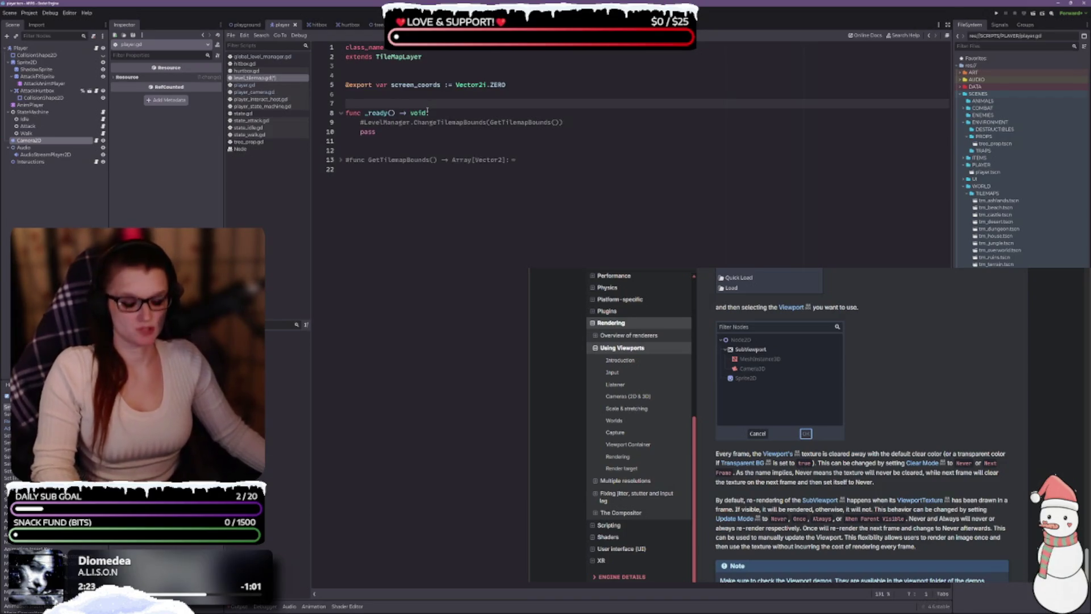
key("ctrl+s")
left_click(278, 58)
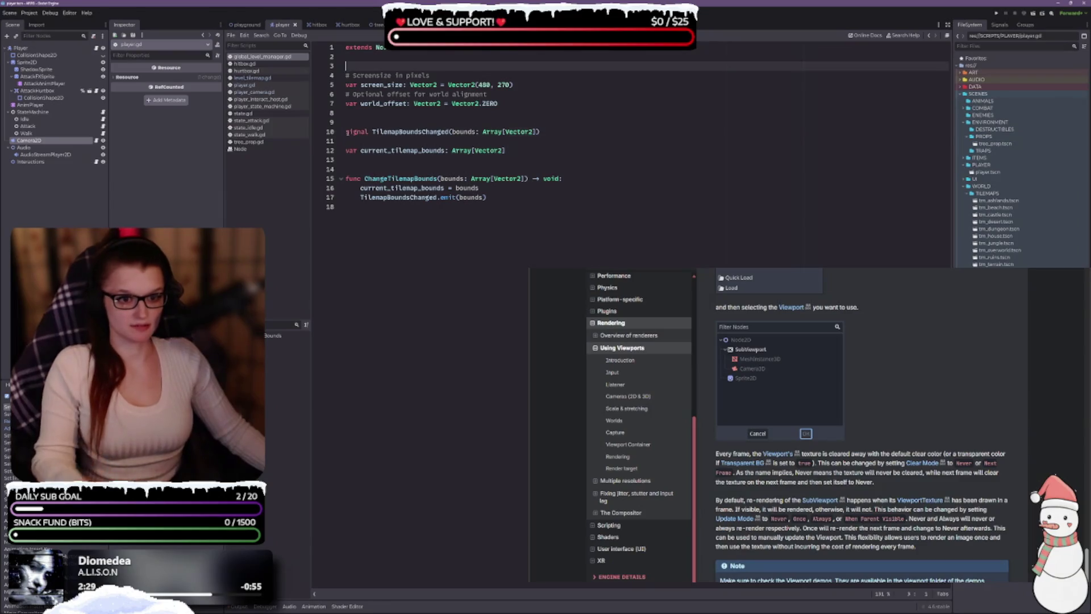
- Comment out the TilemapBoundsChanged signal, current_tilemap_bounds and the ChangeTilemapBounds function, then fold it
left_click(348, 132)
key("ctrl+k")
key("Down")
key("Down")
key("End")
key("ctrl+k")
key("Down")
key("Down")
key("Down")
key("ctrl+k")
key("Down")
key("ctrl+k")
key("Down")
key("ctrl+k")
key("End")
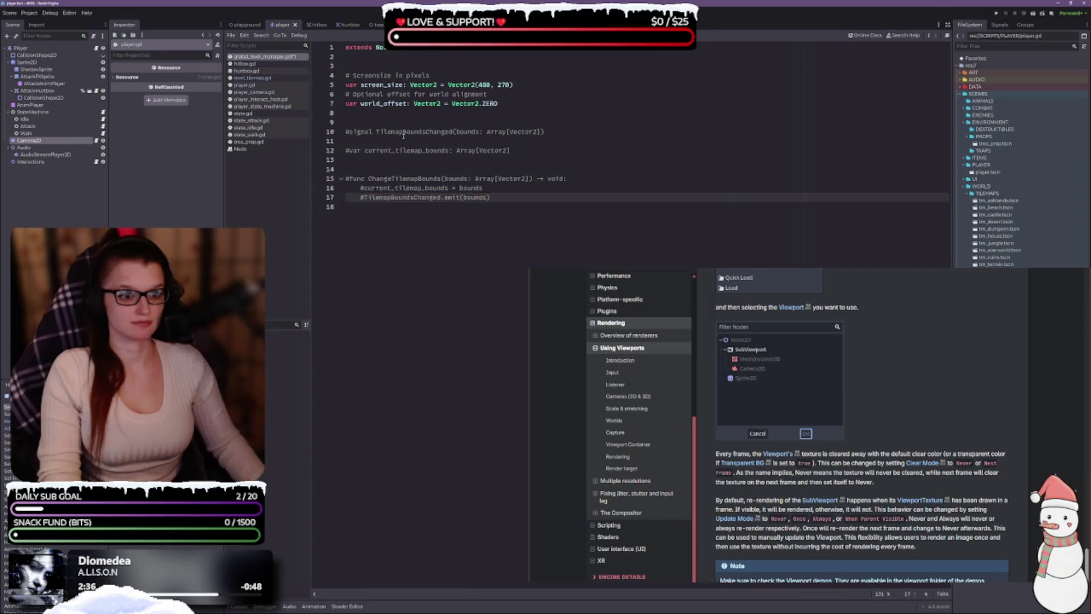
left_click(341, 178)
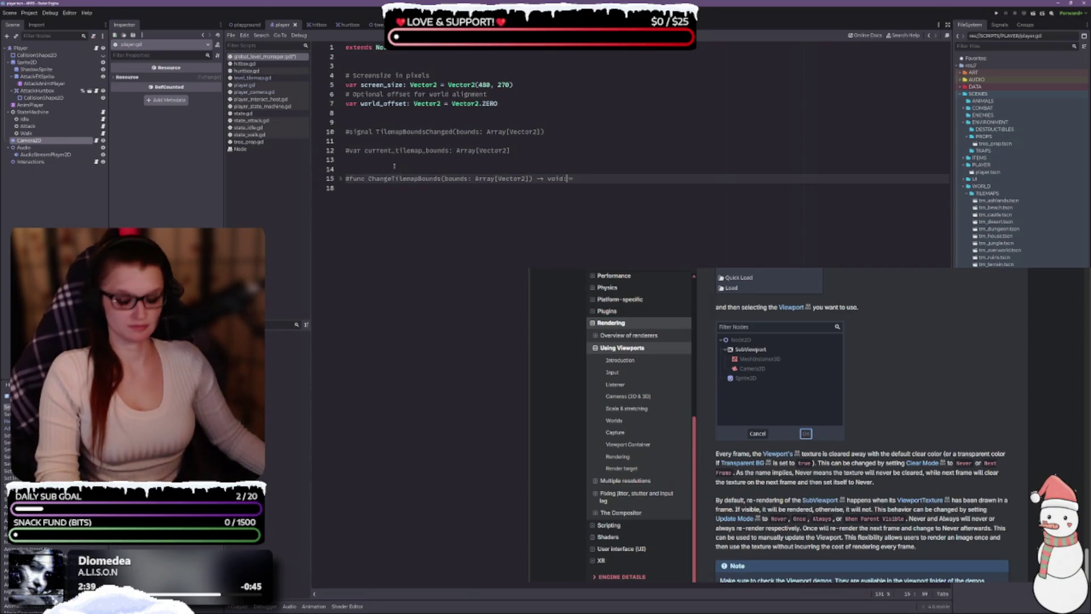
- Remove the surplus blank lines, add spacing after world_offset, and save global_level_manager.gd
left_click(387, 142)
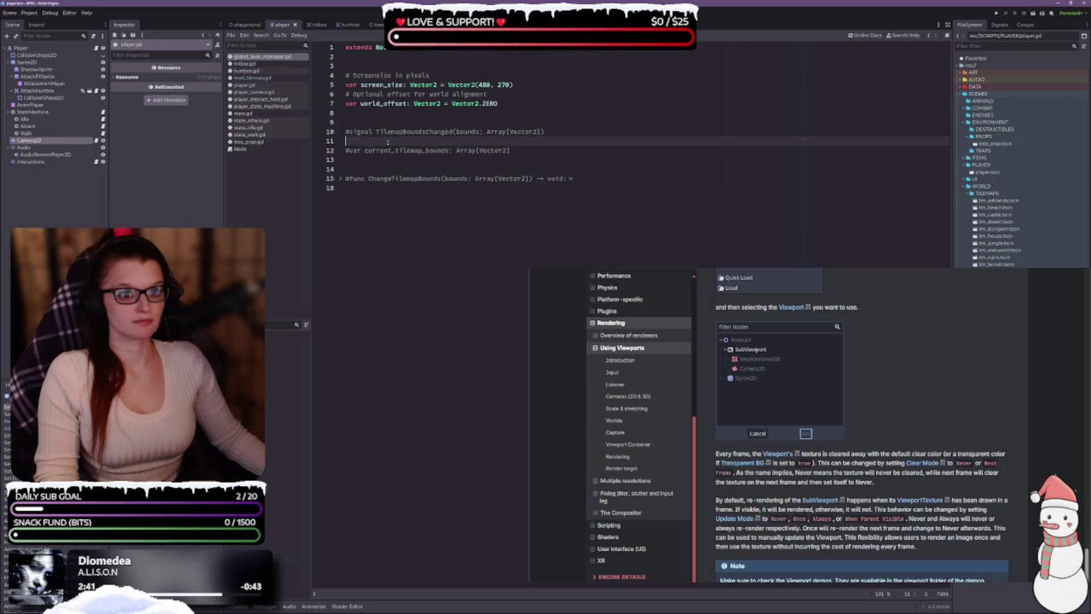
key("BackSpace")
key("Down")
key("Down")
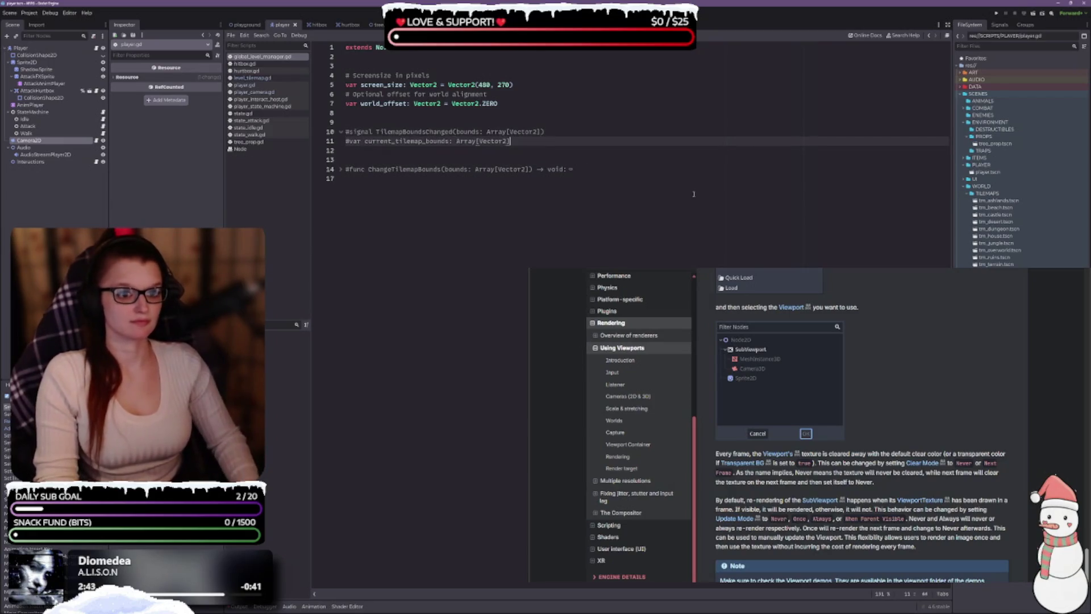
key("Delete")
key("Delete")
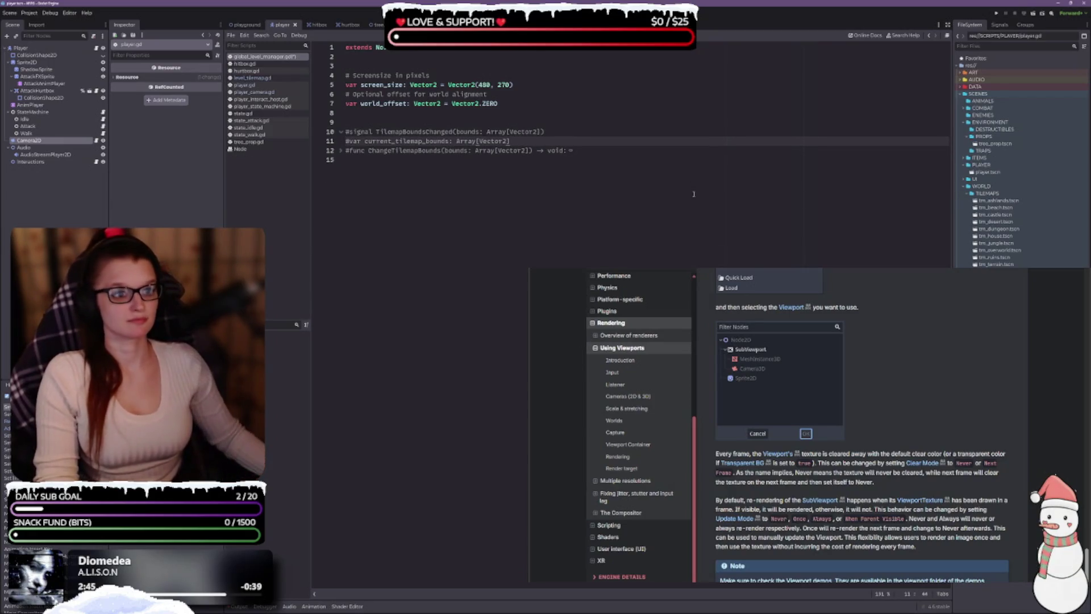
left_click(600, 150)
left_click(496, 114)
key("Return")
key("Return")
key("Return")
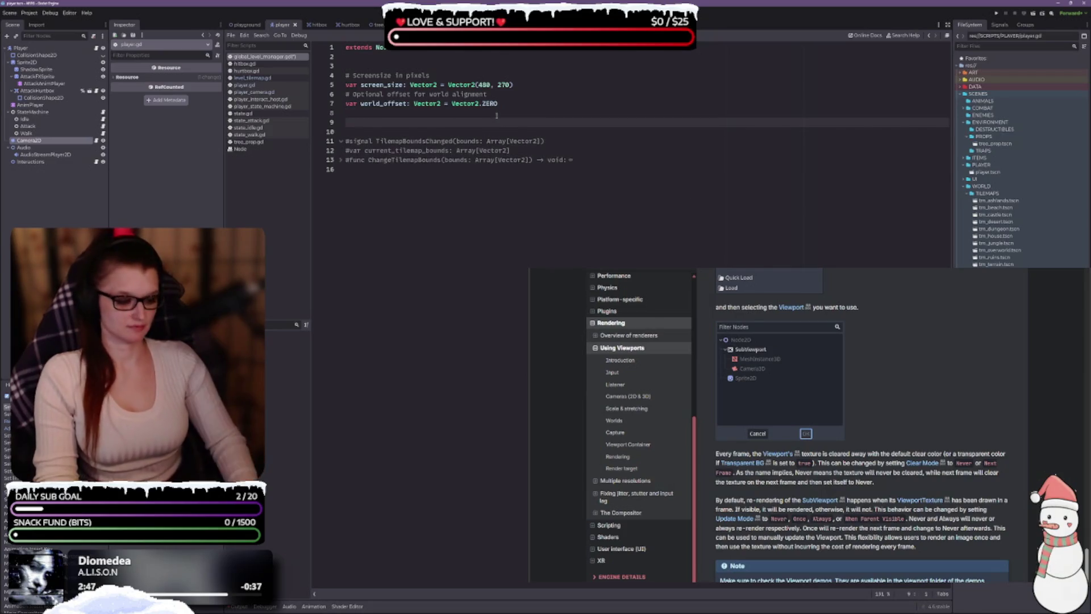
key("Up")
key("ctrl+s")
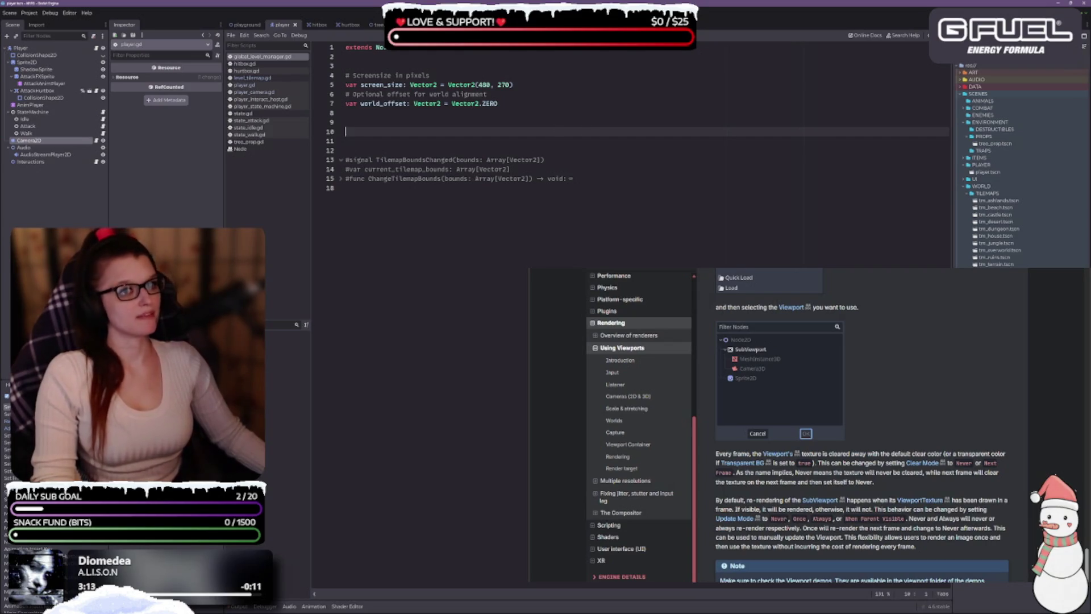
left_click(248, 25)
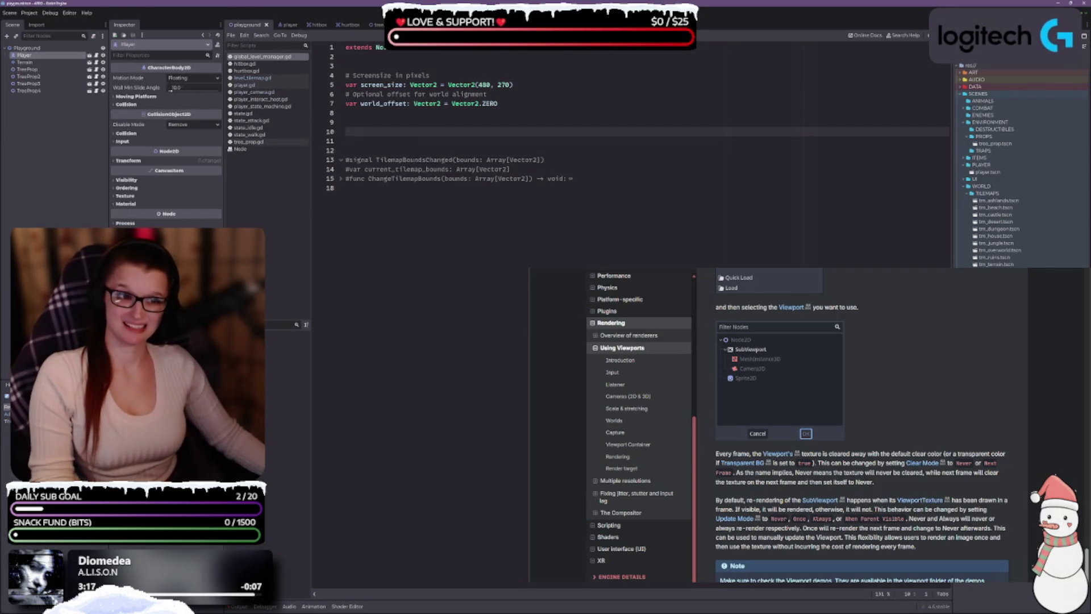
- Show the playground map in the 2D view, pan slightly, and run the project with F5
key("ctrl+F1")
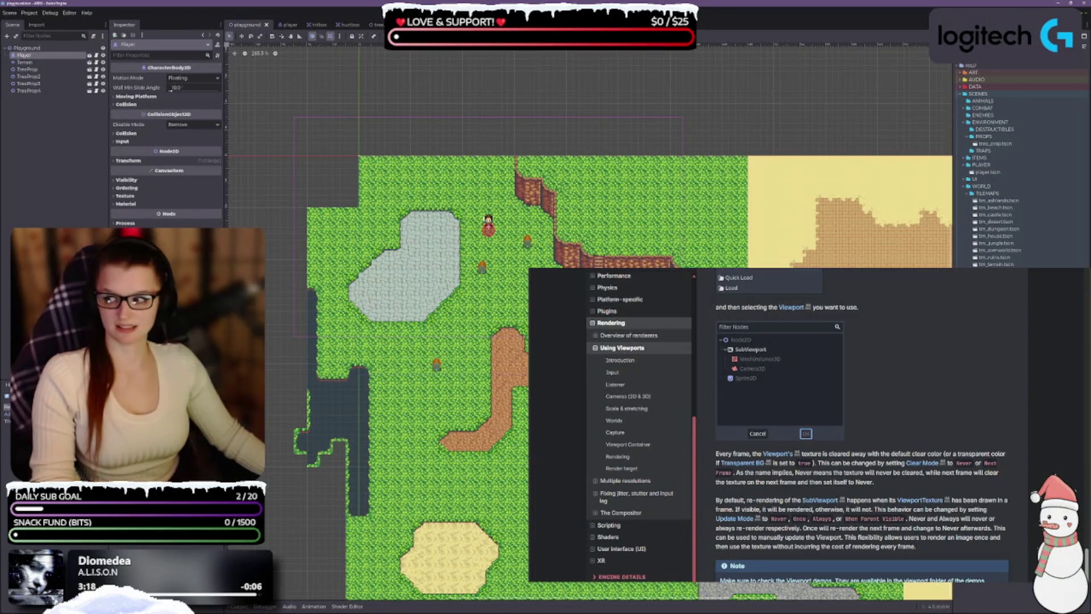
left_click_drag(432, 170, 481, 177)
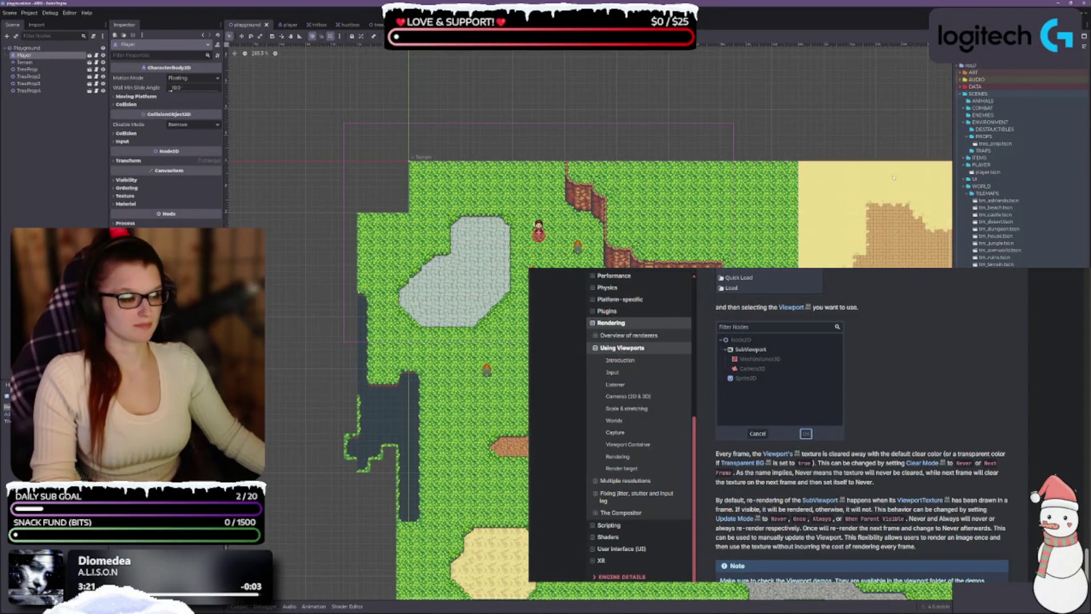
key("F5")
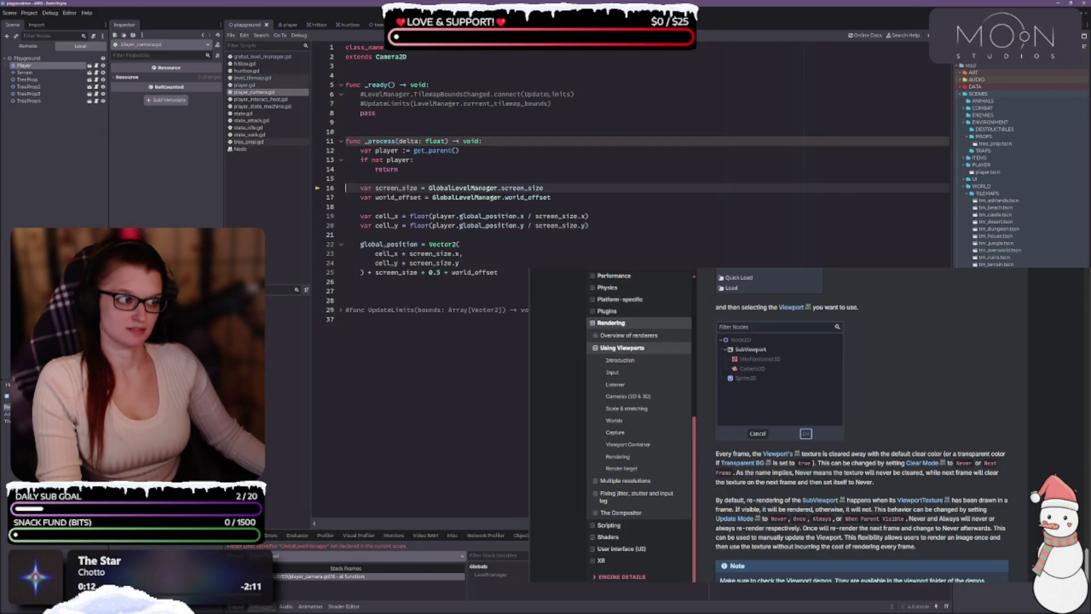
- Stop the game and change GlobalLevelManager to LevelManager on lines 16 and 17
key("F8")
left_click(451, 187)
key("BackSpace")
key("BackSpace")
key("BackSpace")
type("g")
key("BackSpace")
key("Down")
key("Delete")
key("Delete")
key("Delete")
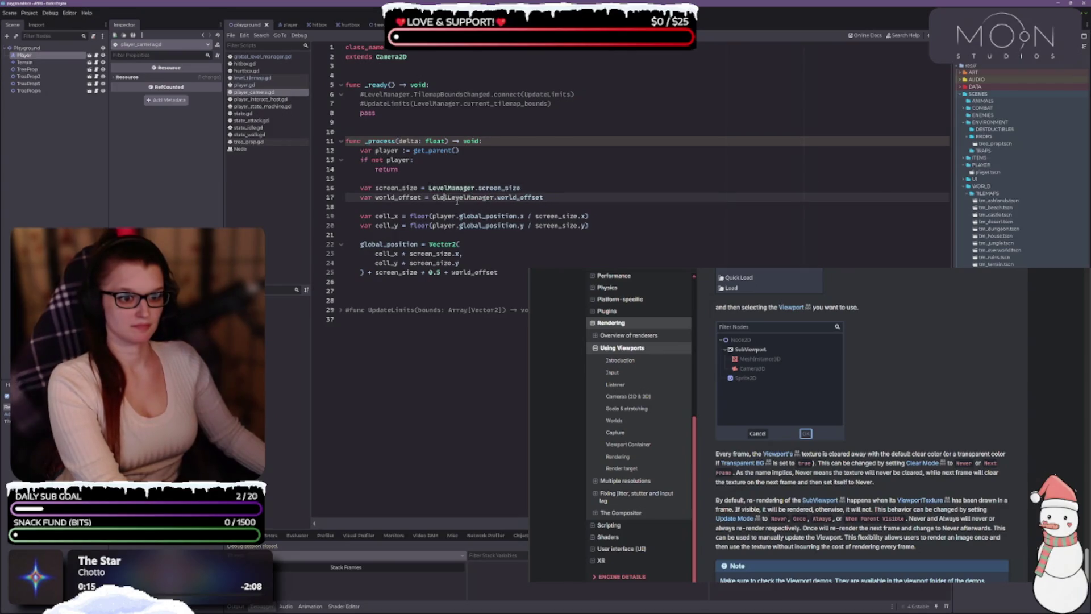
key("Delete")
key("Down")
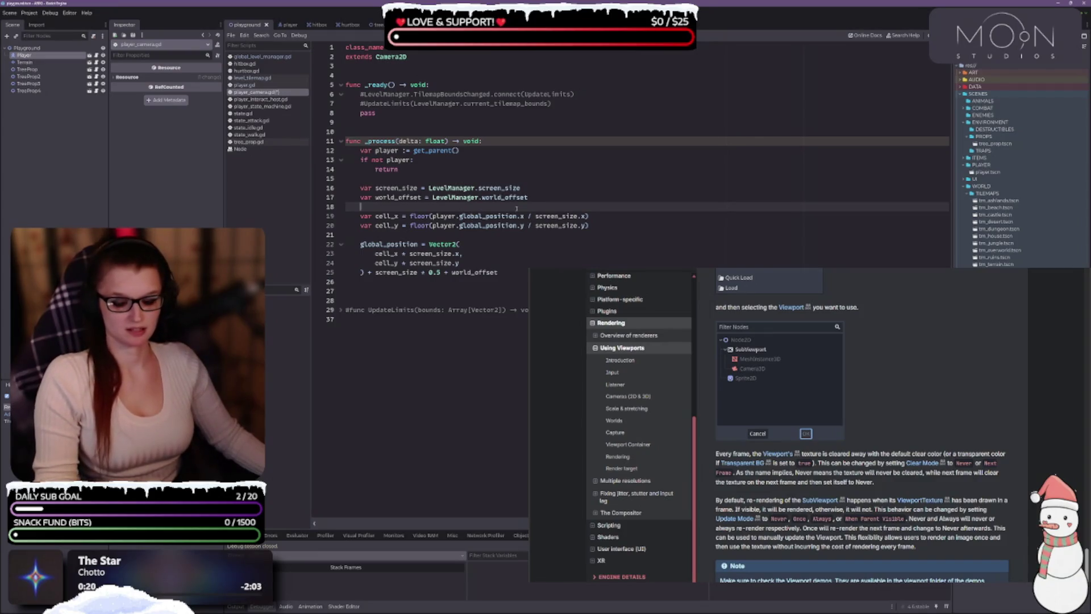
left_click(548, 189)
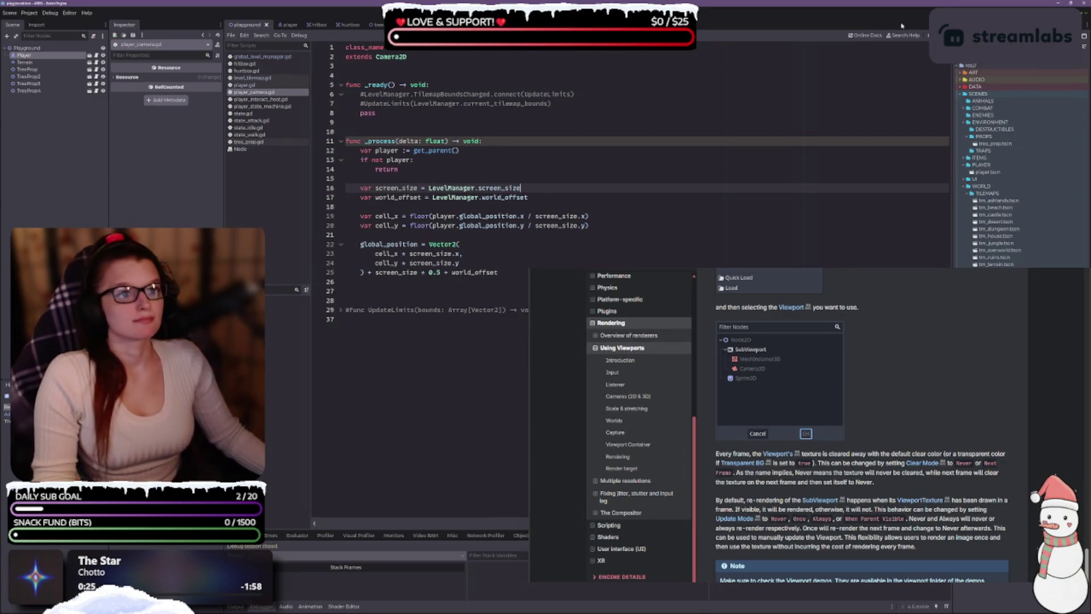
- Run the project and walk the player down, right, then left across the map edge
key("F5")
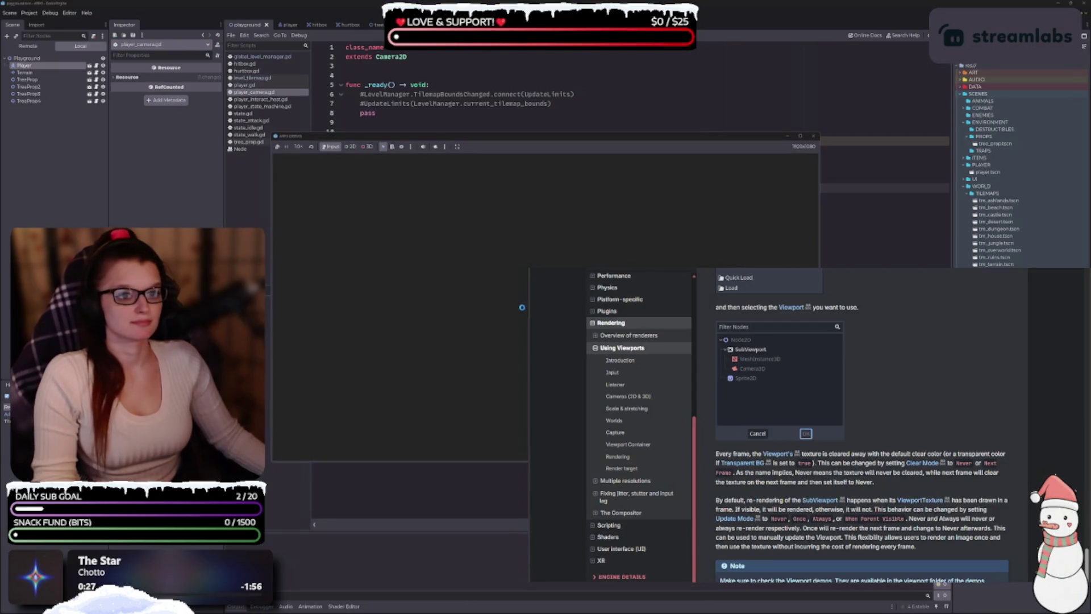
key("Down")
key("Right")
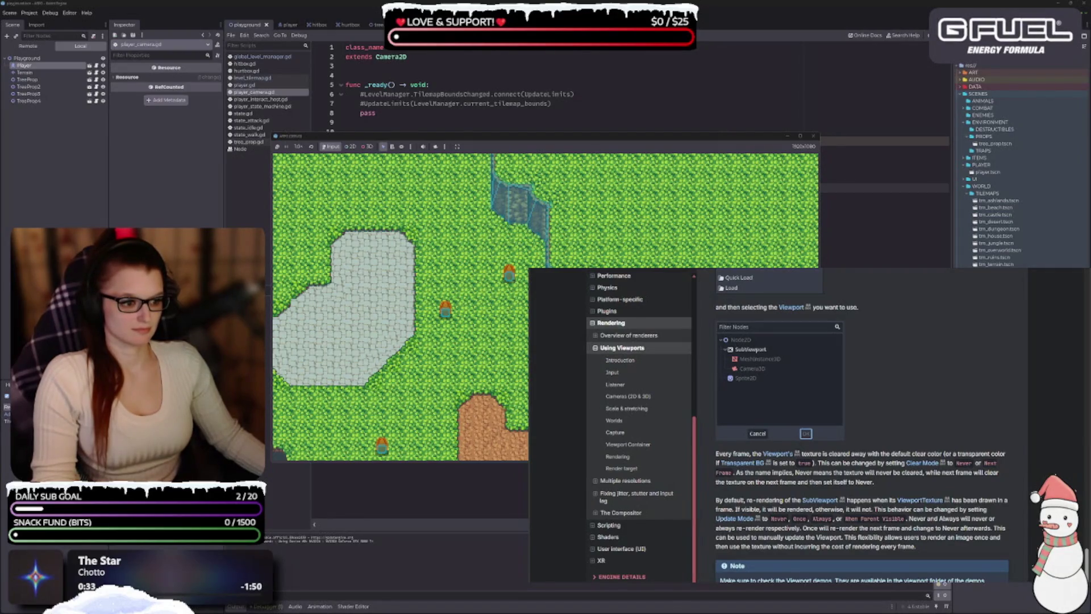
key("Left")
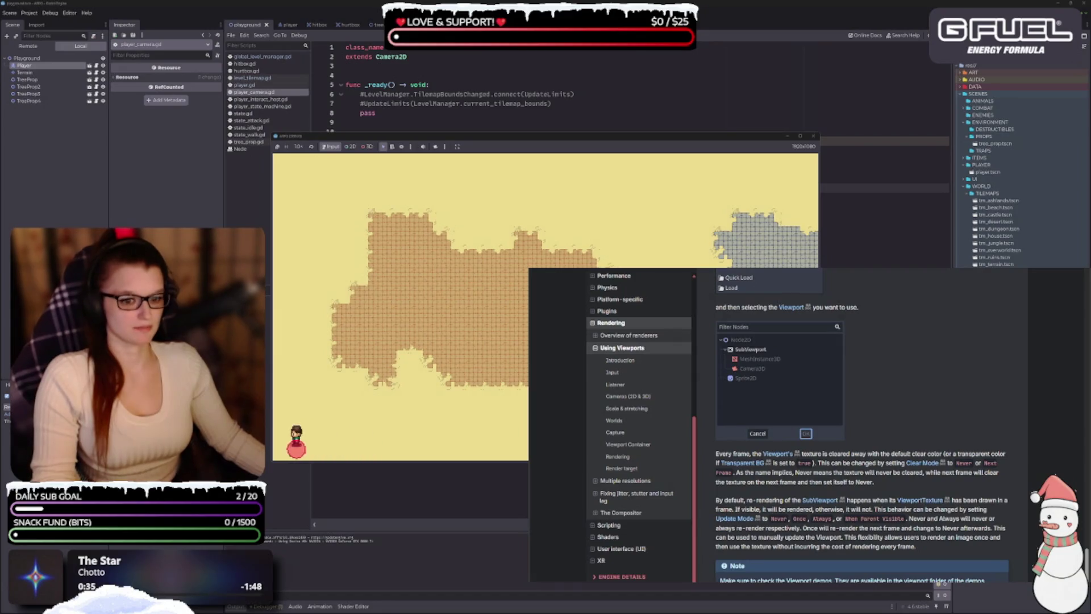
- Walk the player left, right, up and down across screen edges, then close the test game
key("Left")
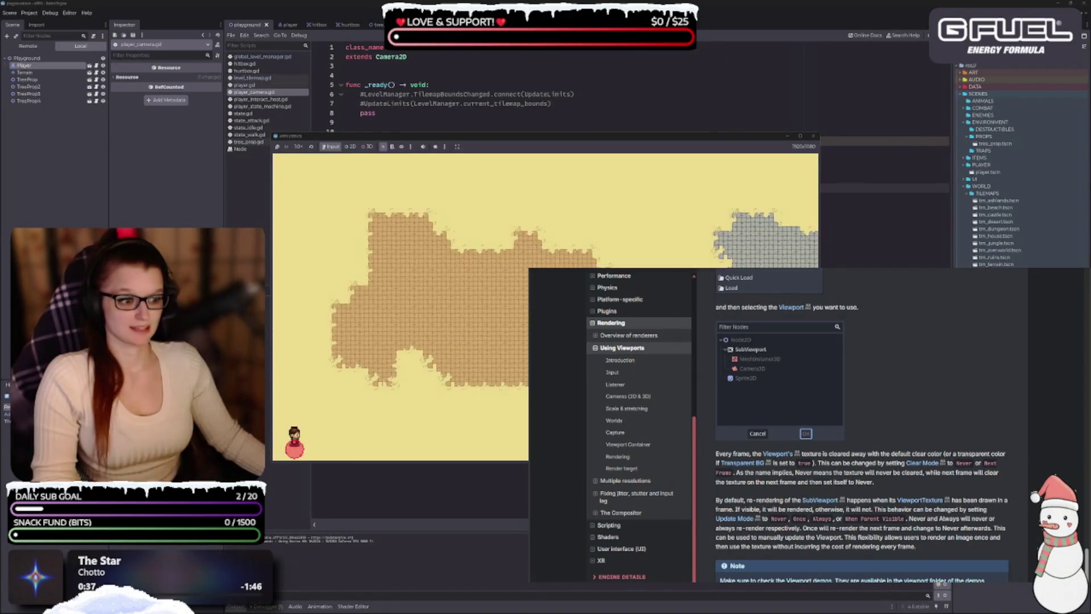
key("Right")
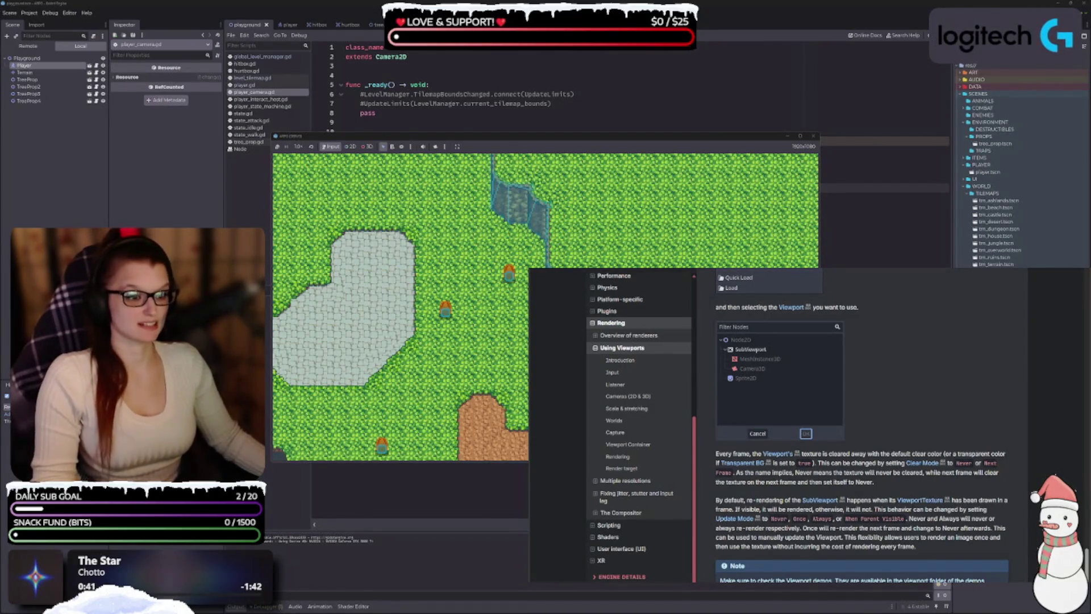
key("Up")
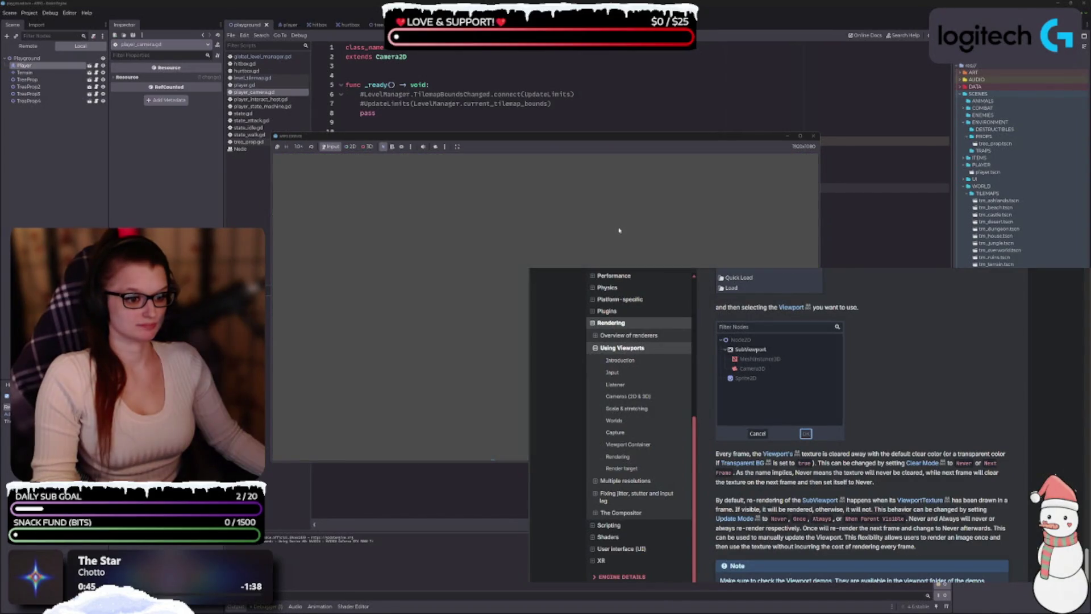
key("Down")
key("Down")
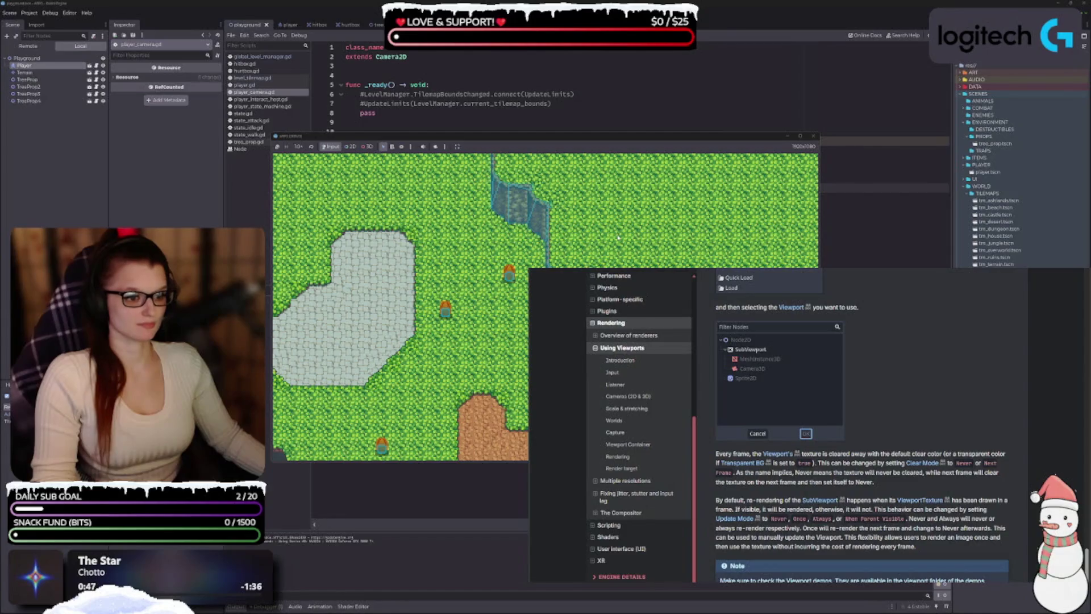
key("Down")
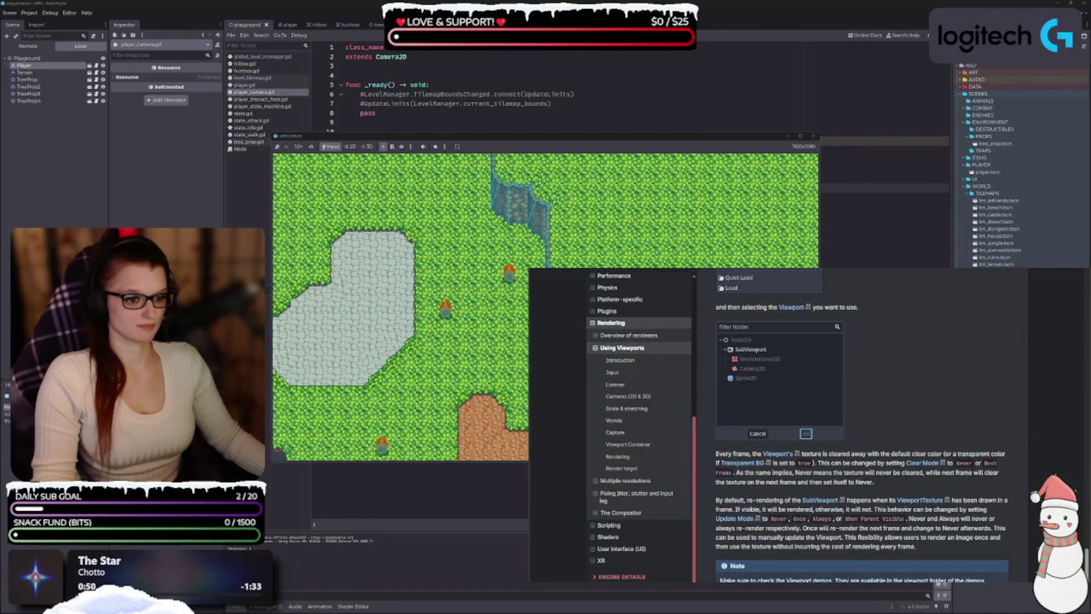
key("Down")
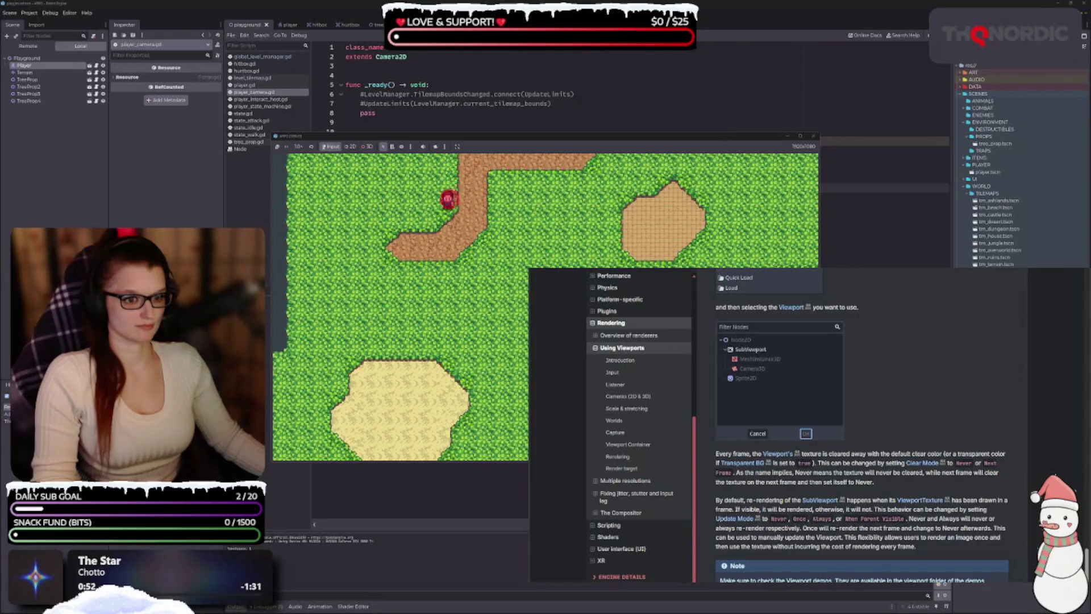
key("Down")
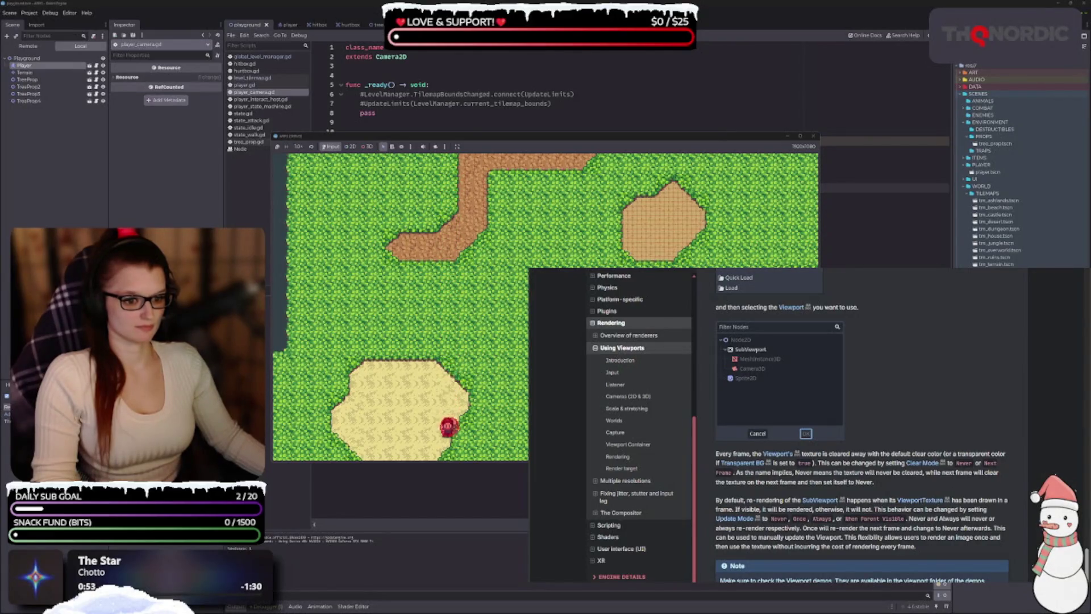
key("Up")
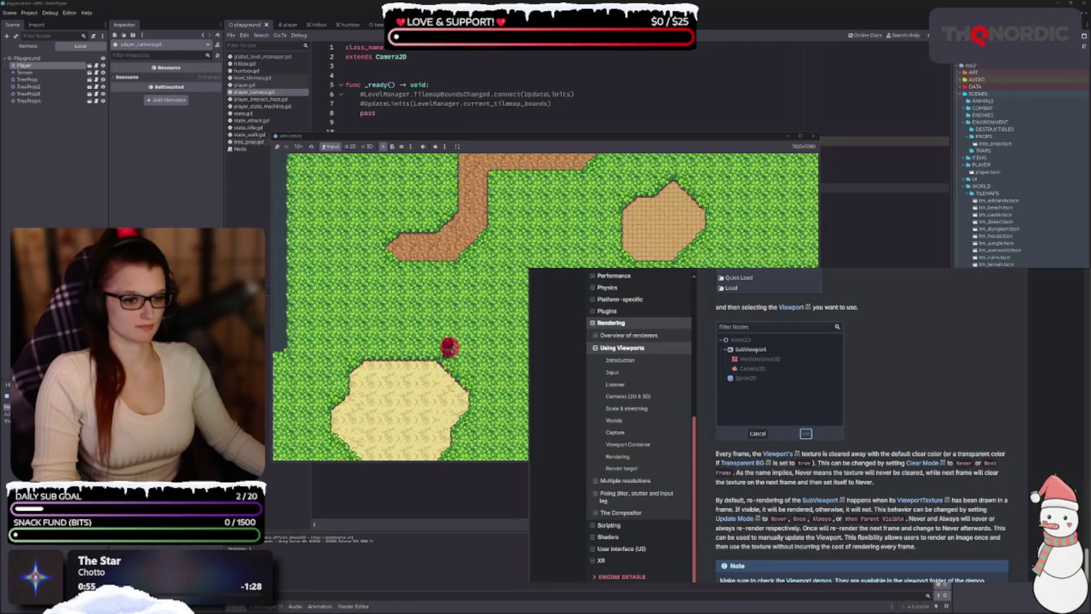
key("Up")
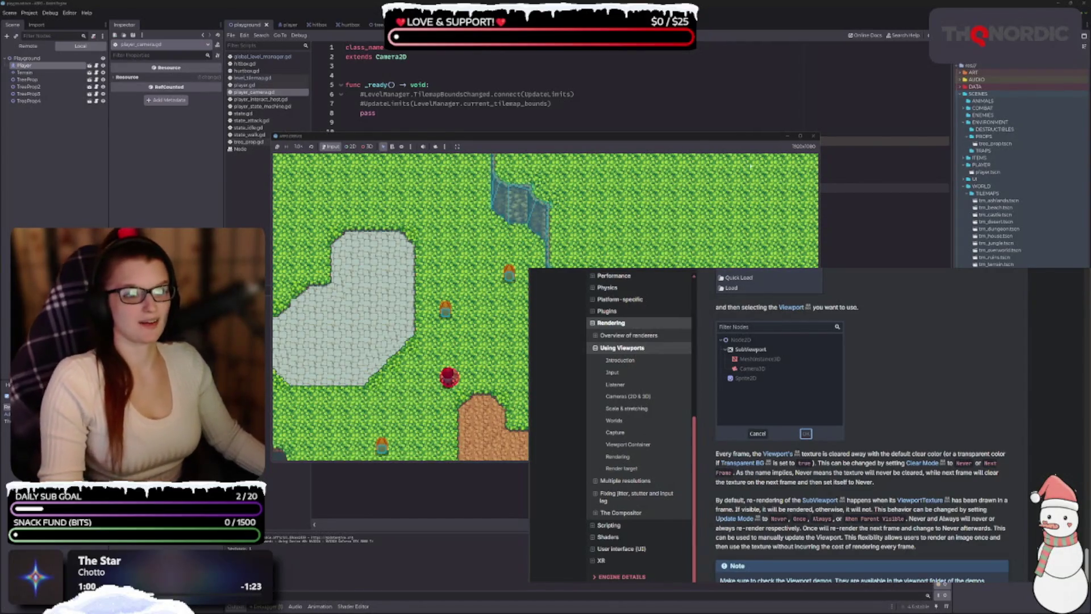
left_click(812, 136)
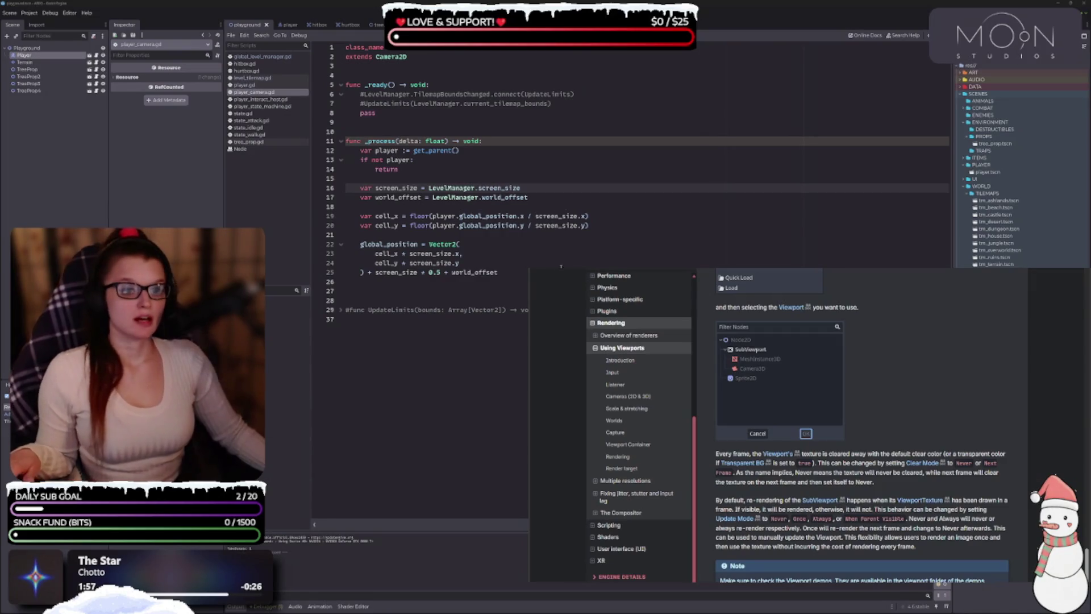
- Finish the camera position expression ending in world_offset, then bring up player.gd
left_click(500, 272)
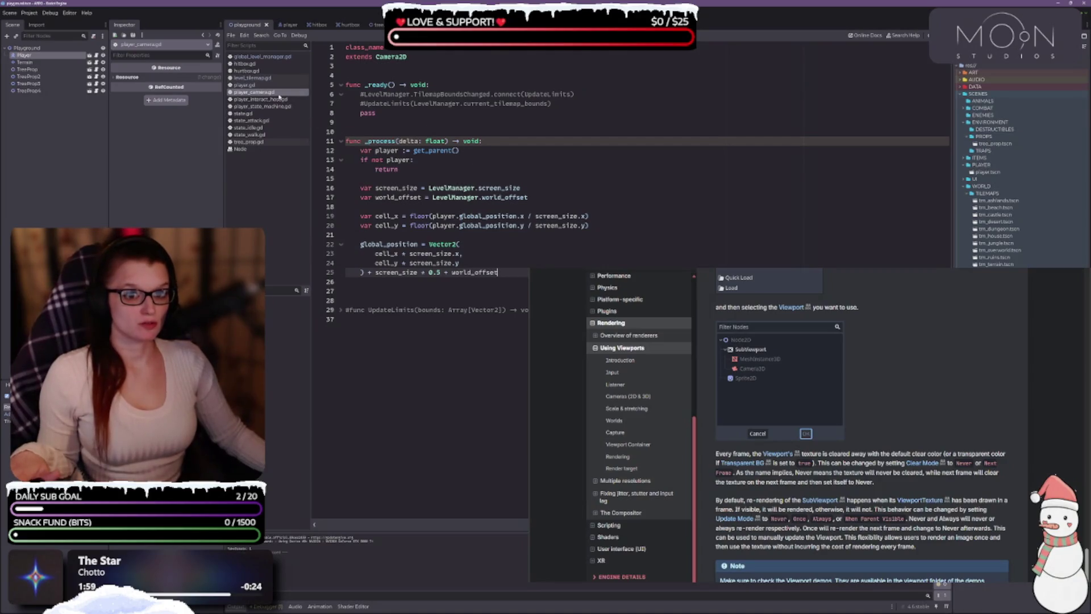
left_click(244, 84)
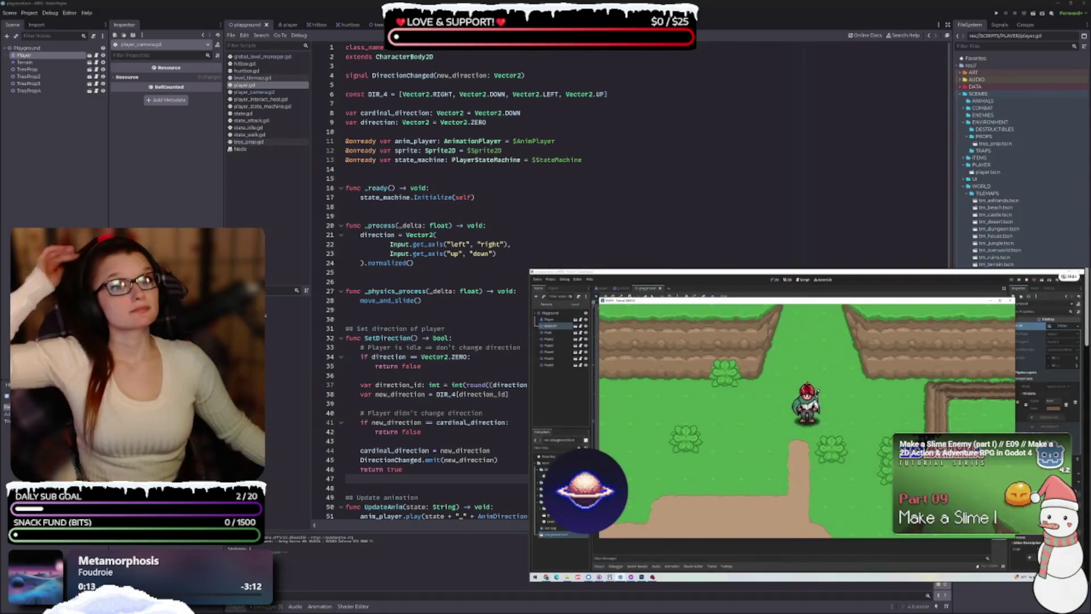
- Skip to the next YouTube tutorial video so player.gd is visible
mouse_move(618, 572)
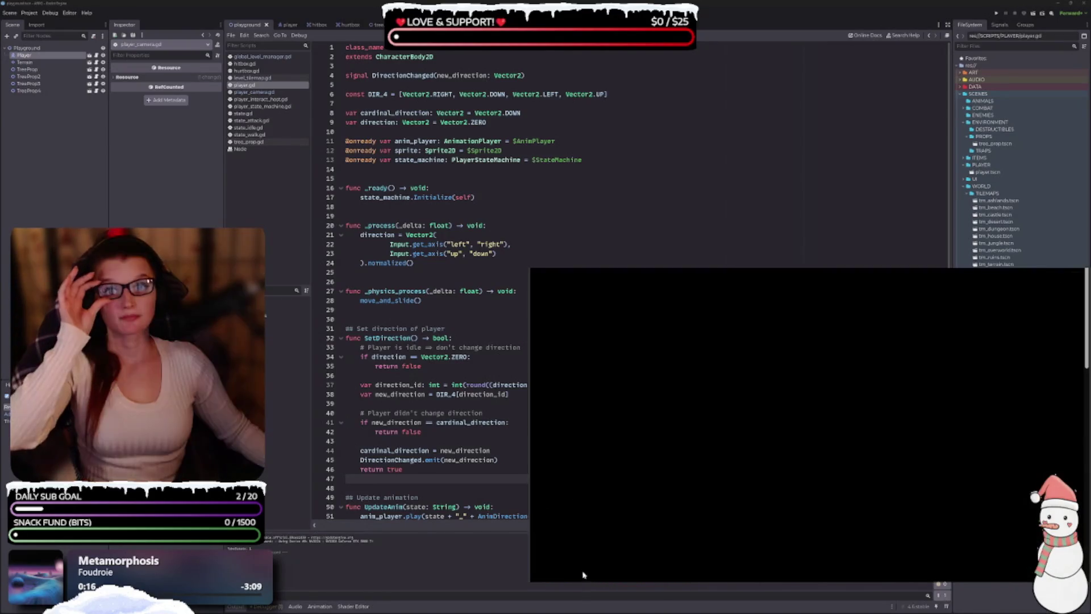
left_click(580, 573)
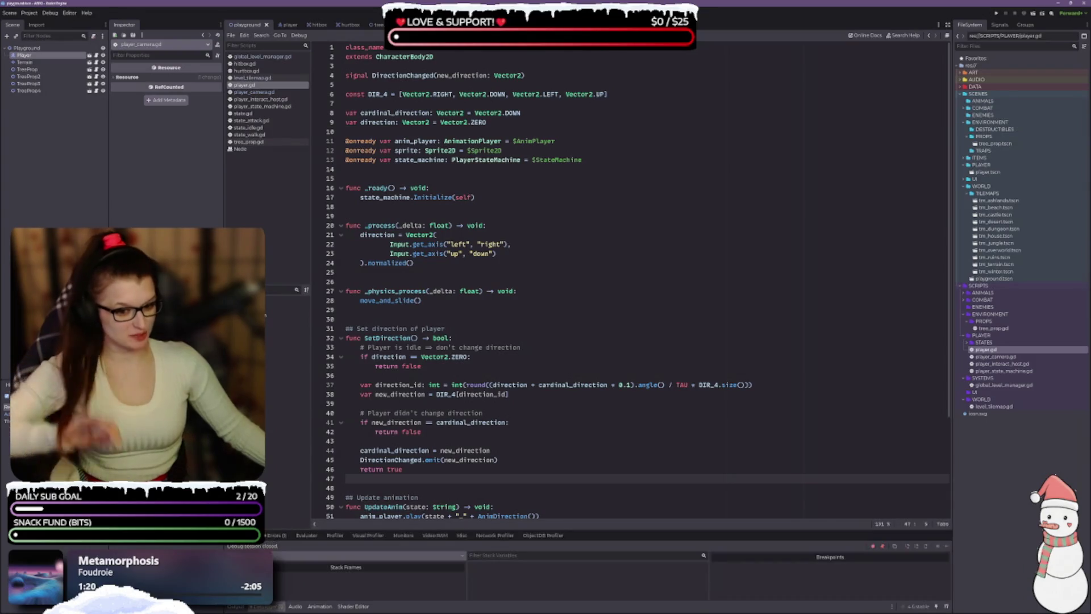
- Clear the delta warning from the Errors list and collapse the bottom panel
left_click(276, 534)
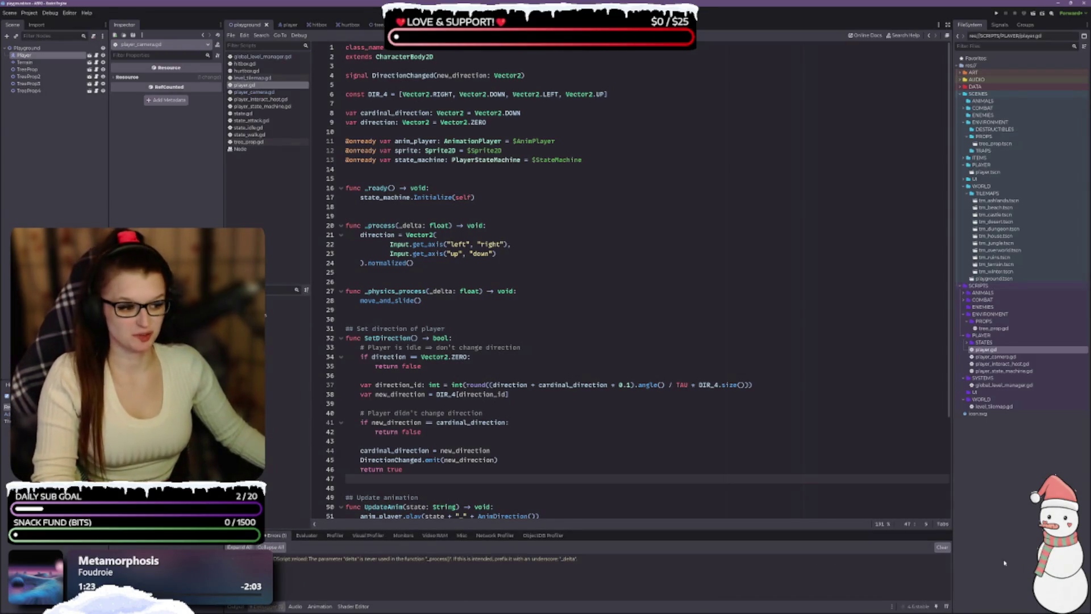
left_click(943, 547)
left_click(235, 607)
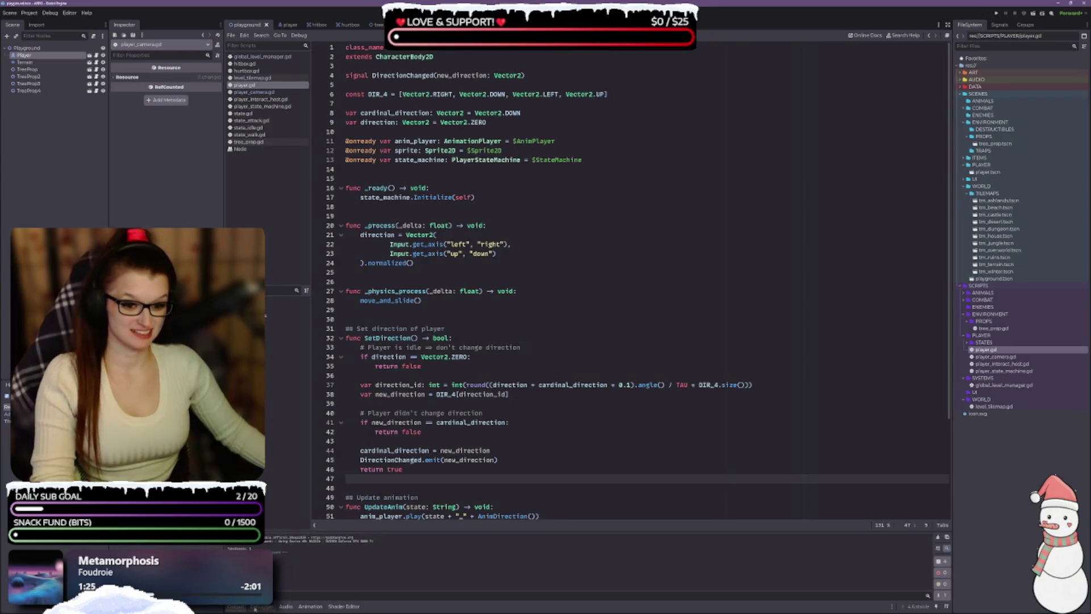
left_click(235, 606)
left_click(550, 438)
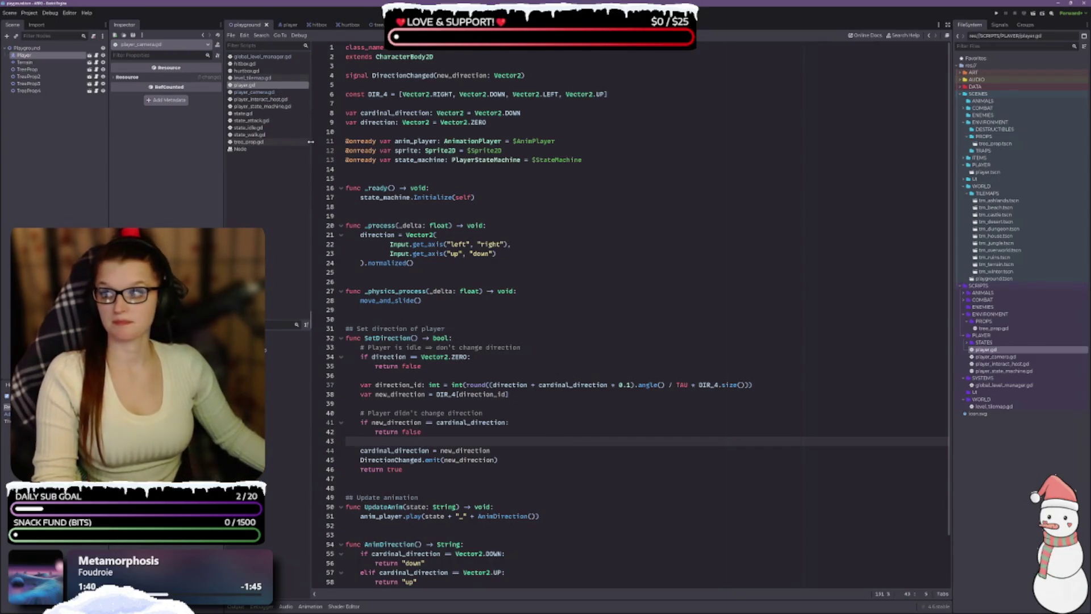
- Add 'var can_move := true' on a new line below the direction variable
left_click(507, 124)
key("Return")
type("var can_")
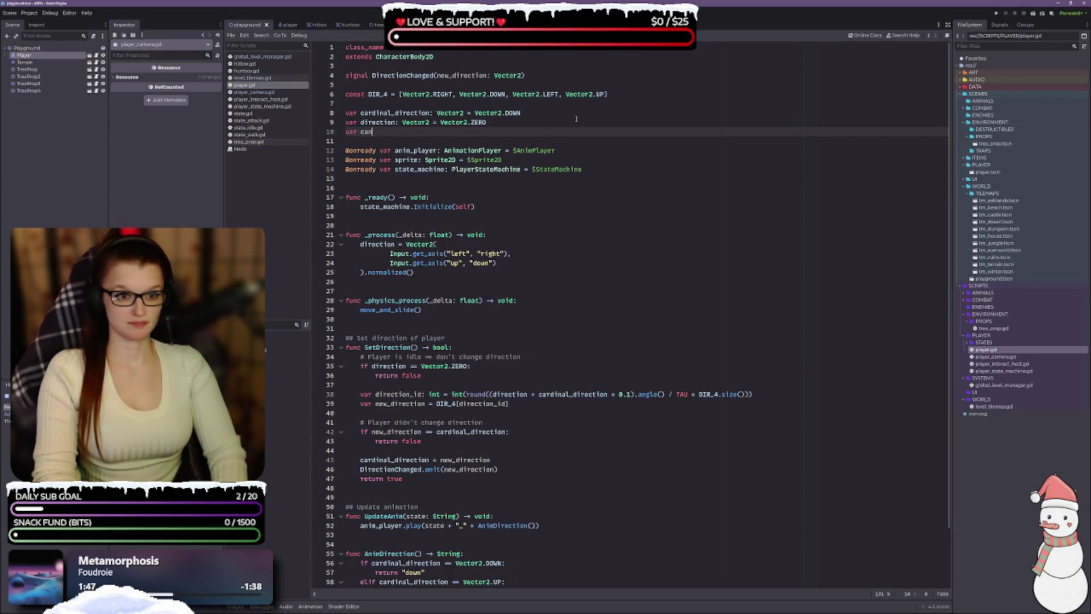
type("move")
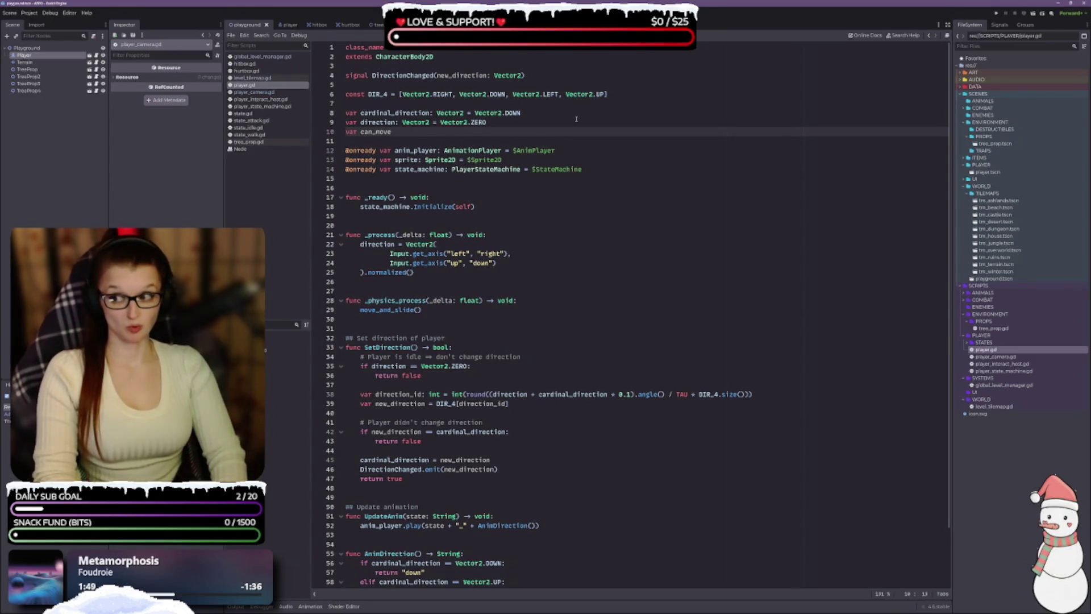
type(" := true")
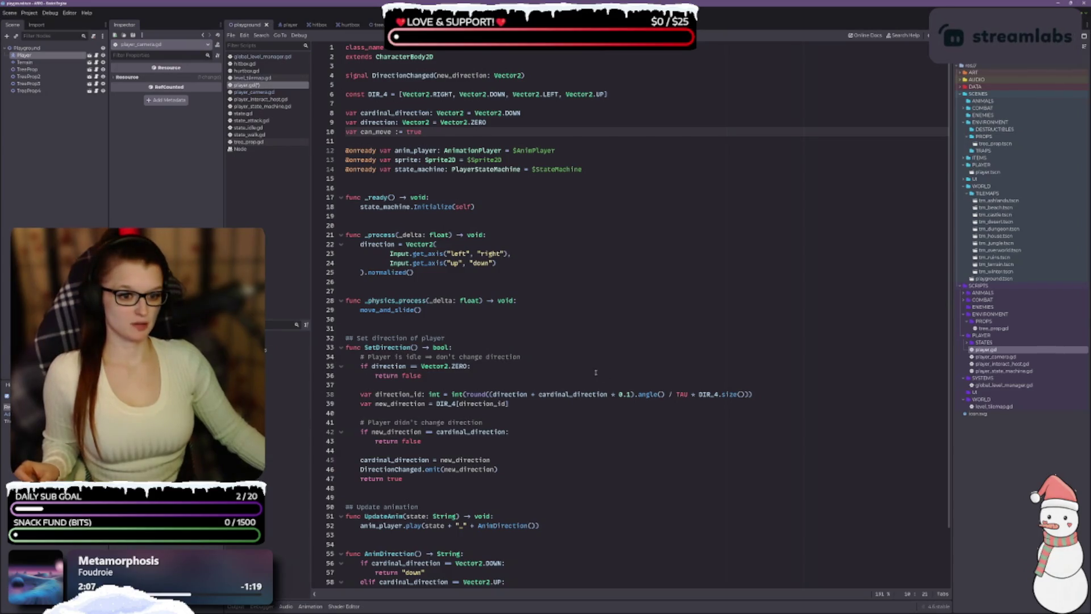
scroll(551, 350, "down", 3)
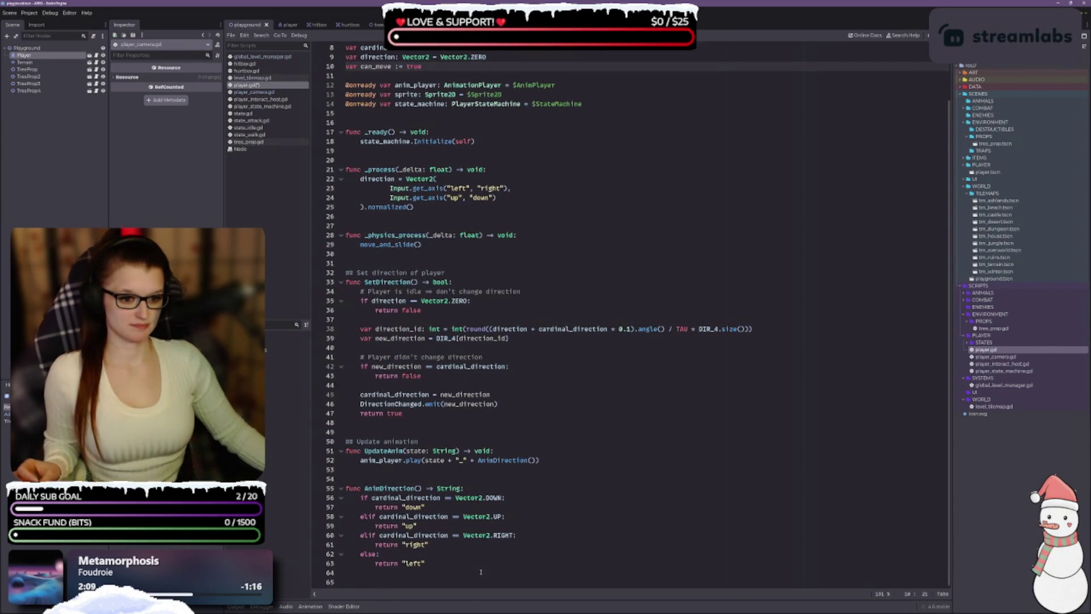
- Below SetDirection, add blank lines and start a function header named SetMovementEnabled
left_click(416, 414)
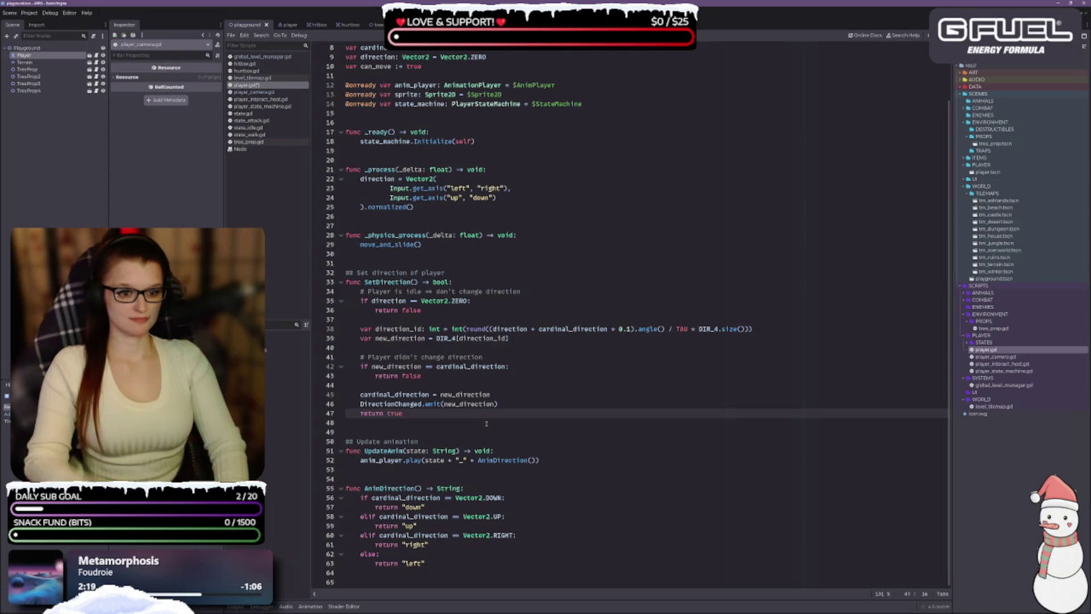
key("Return")
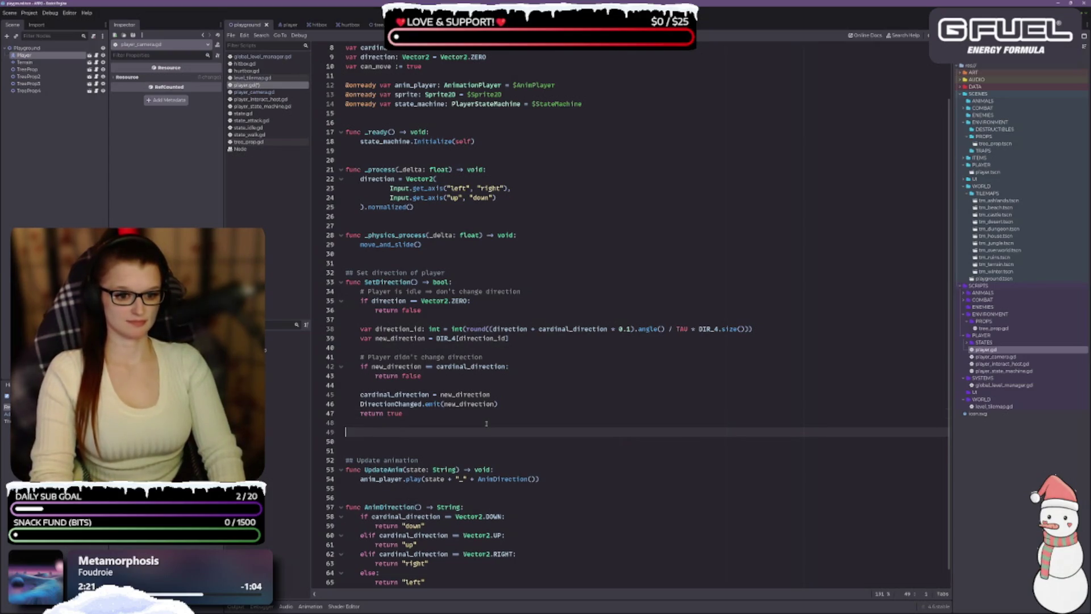
key("Return")
key("Return")
type("func")
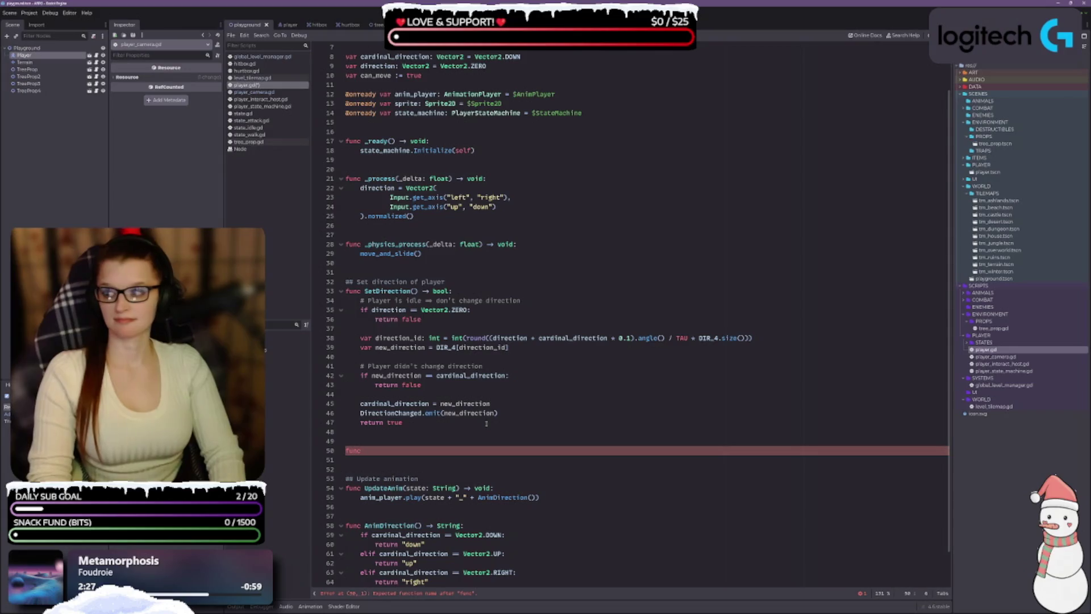
type("SetMovement")
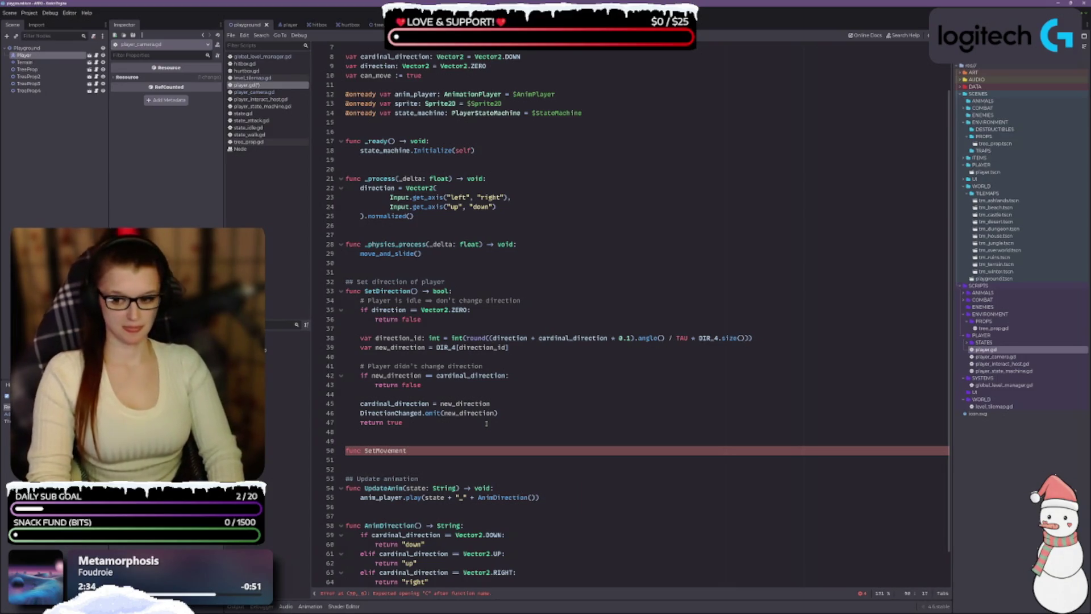
type("Enabled")
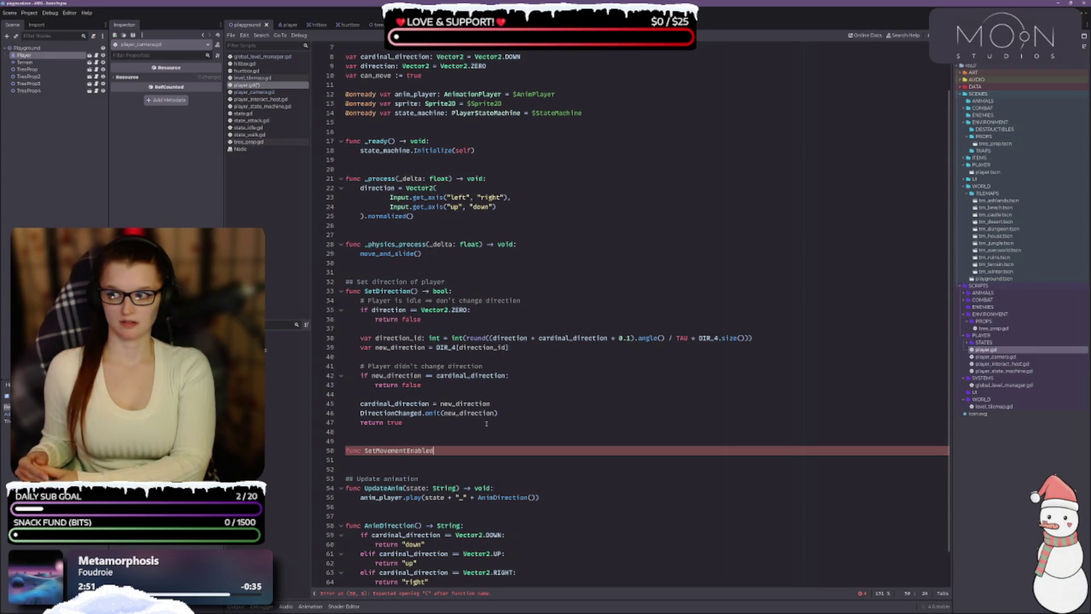
- Rename the header to EnableMovement() with empty parentheses and save player.gd
key("BackSpace")
key("BackSpace")
key("BackSpace")
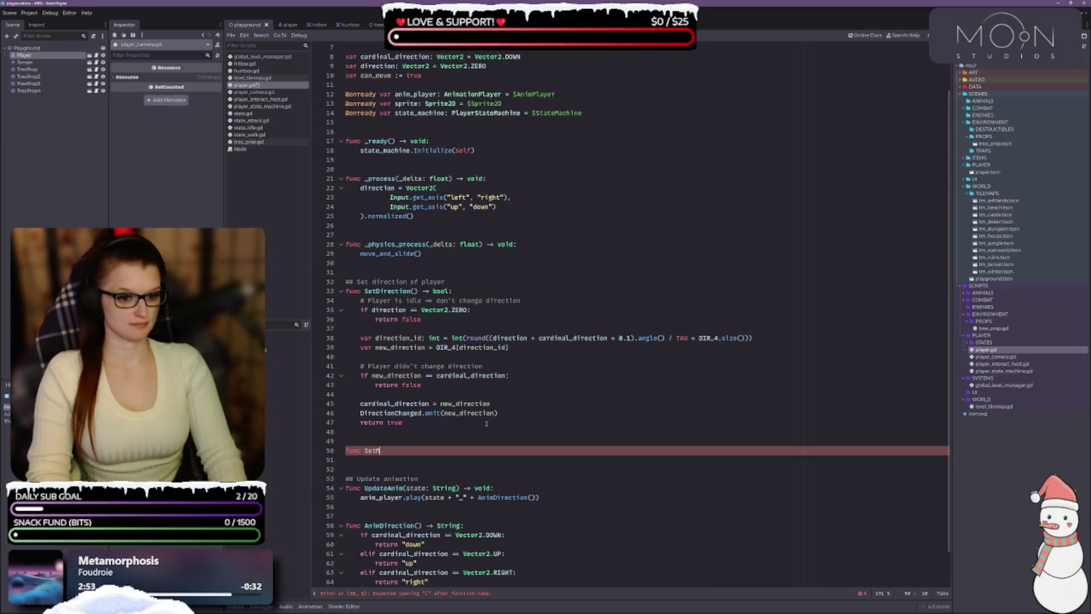
type("EnableMo")
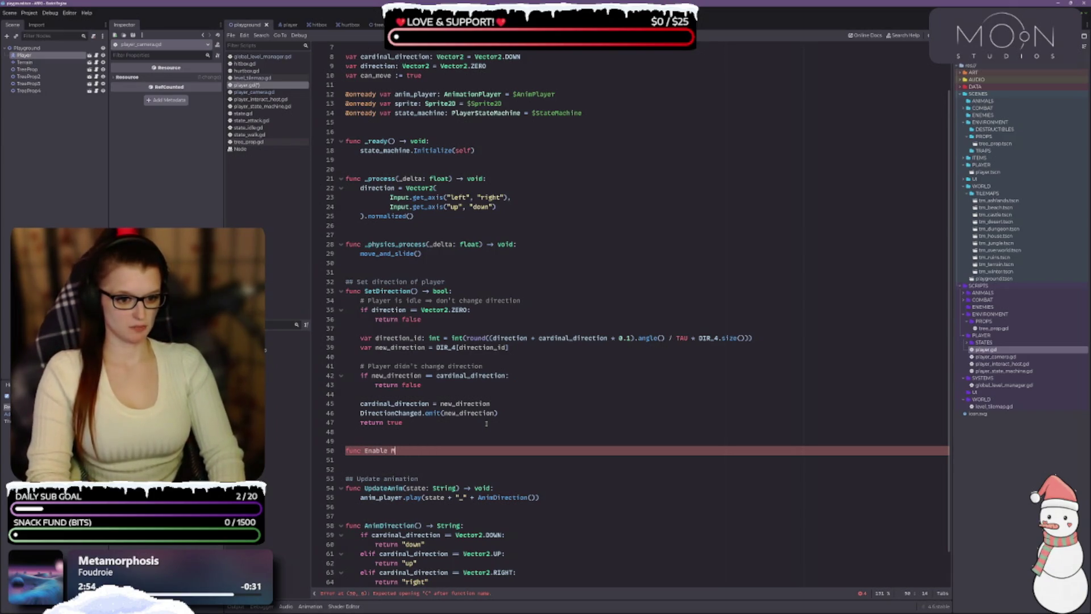
type("vement")
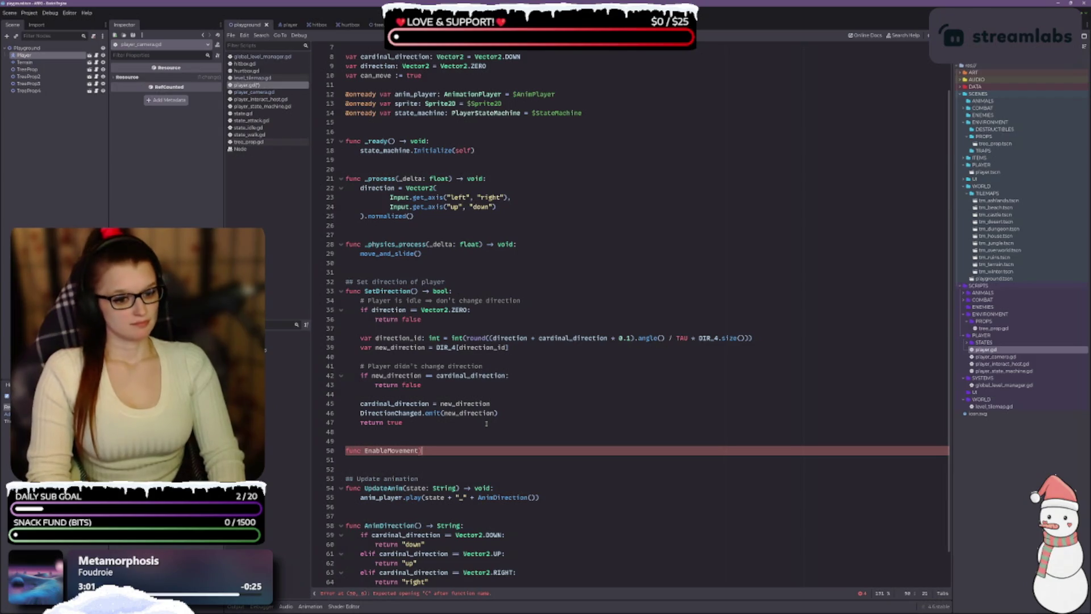
type("(enabled:")
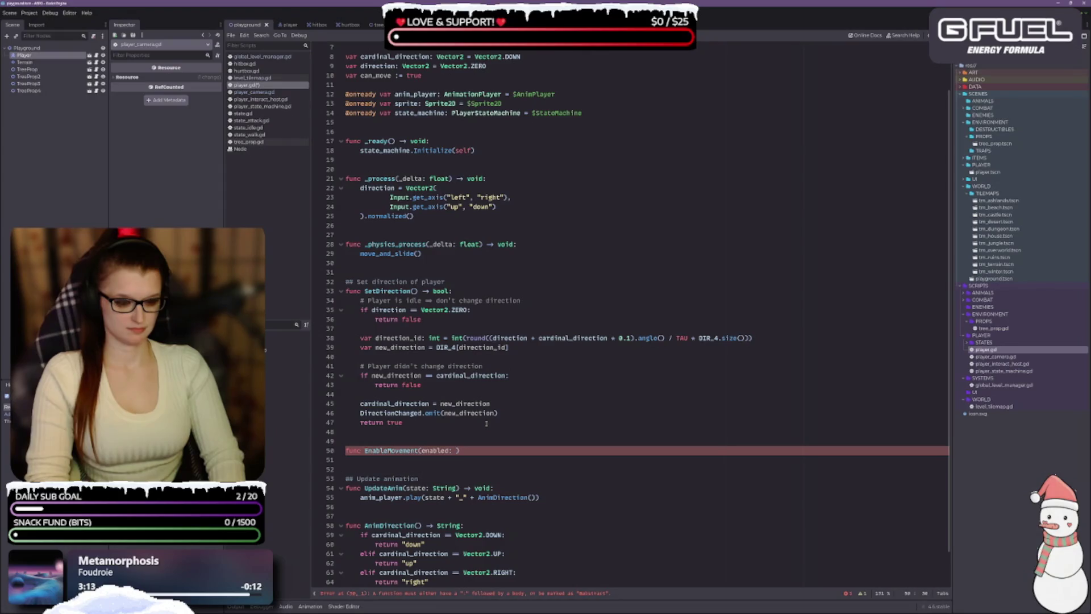
key("BackSpace")
key("BackSpace")
key("BackSpace")
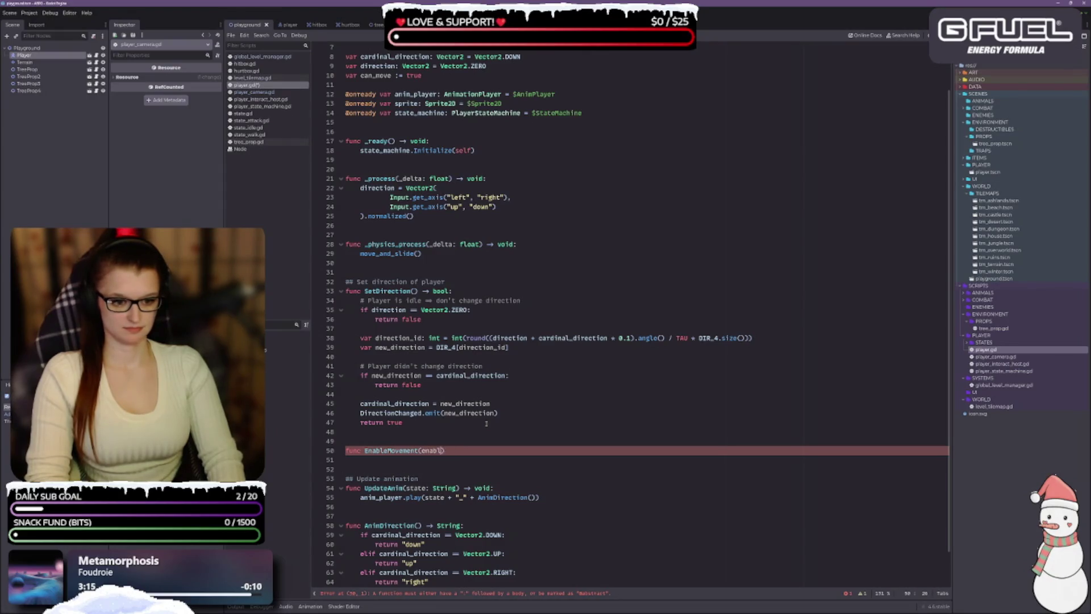
key("BackSpace")
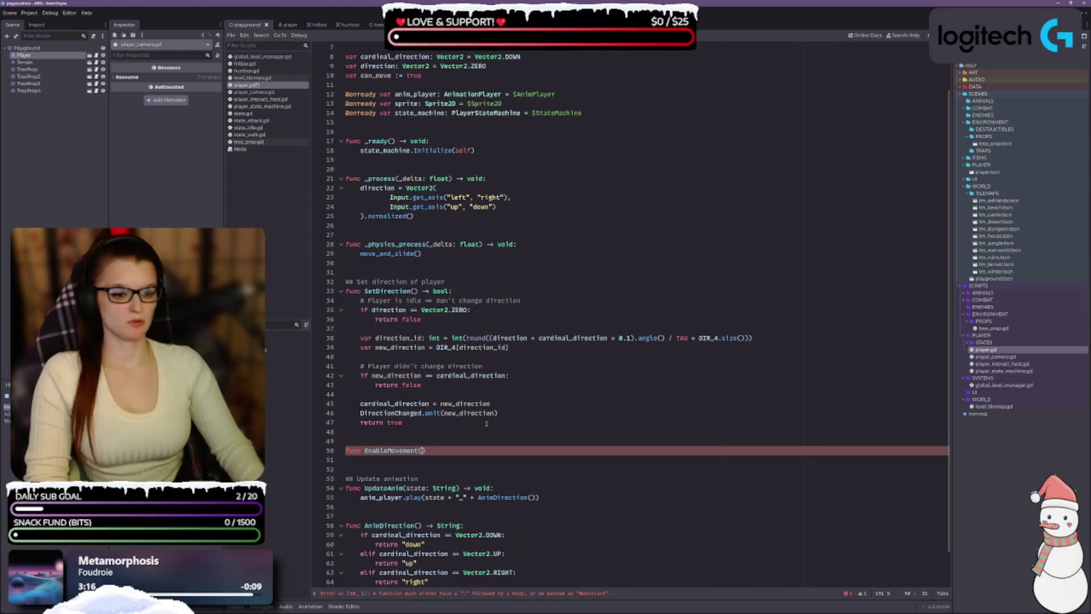
scroll(493, 402, "down", 2)
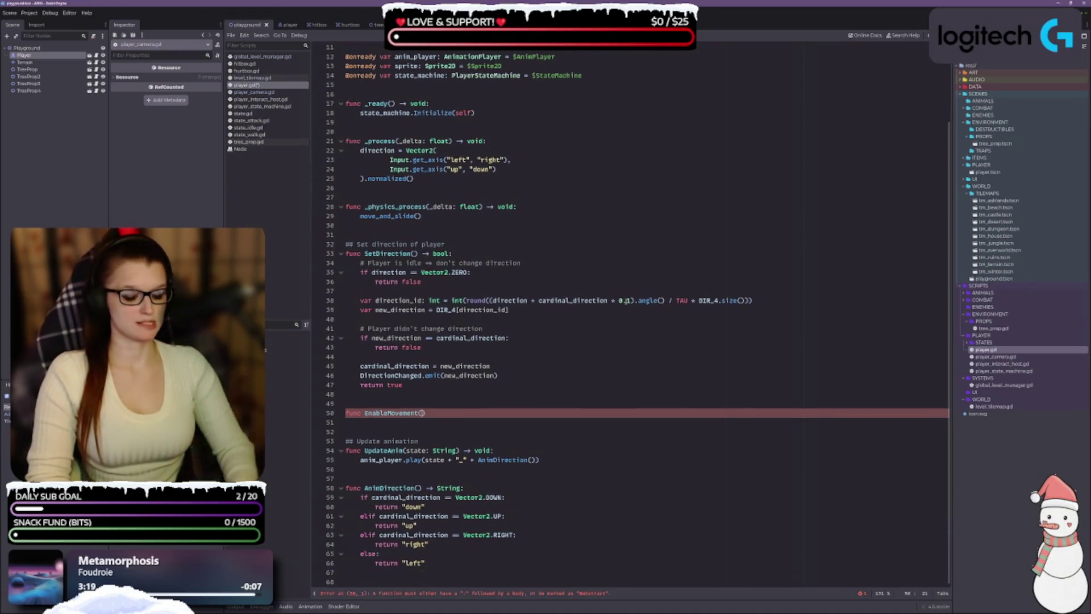
key("End")
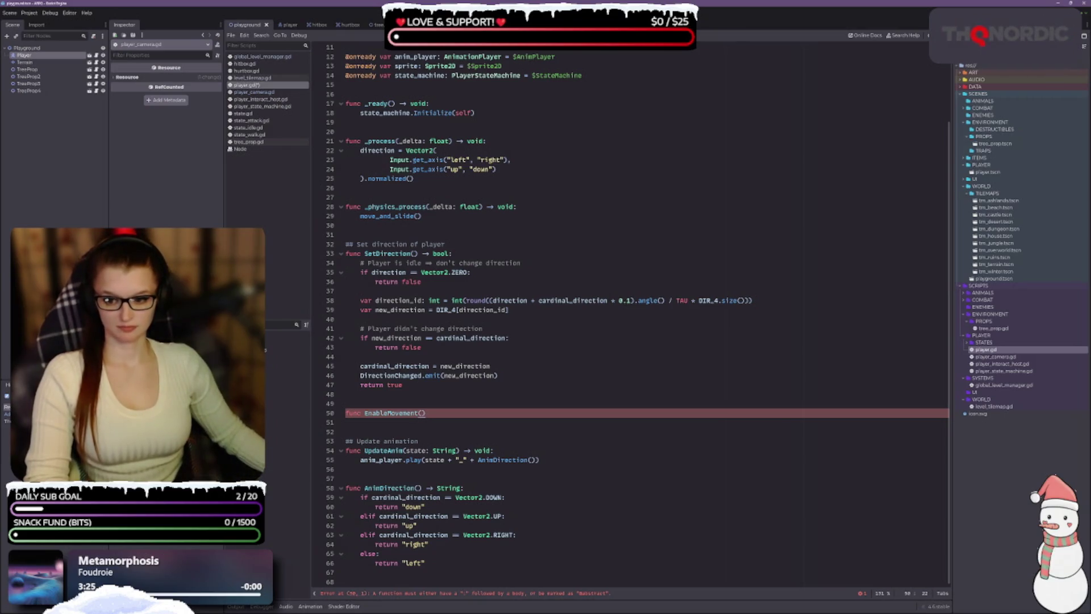
key("ctrl+s")
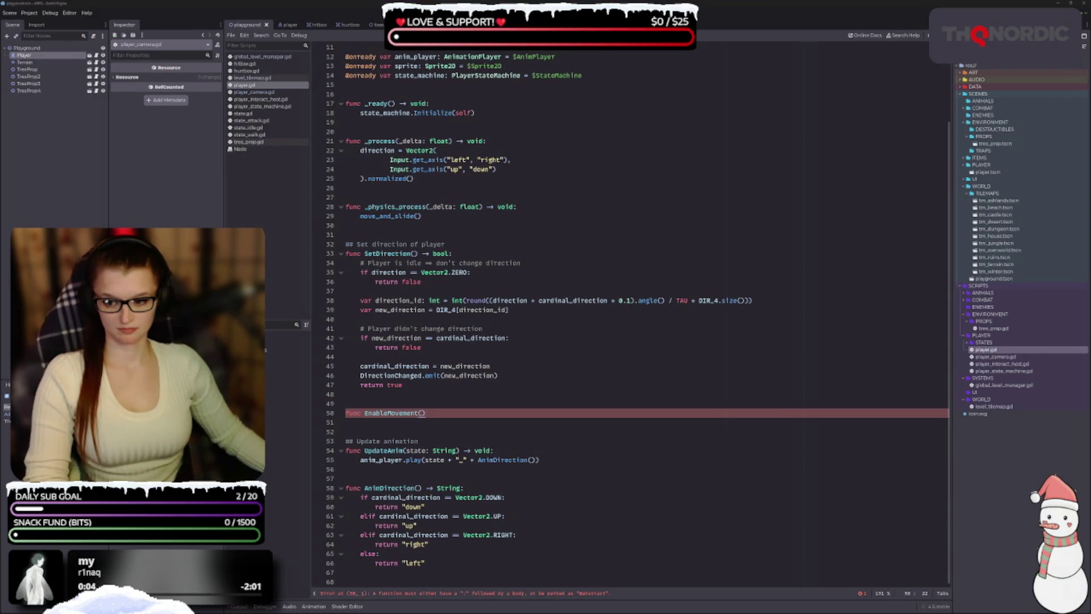
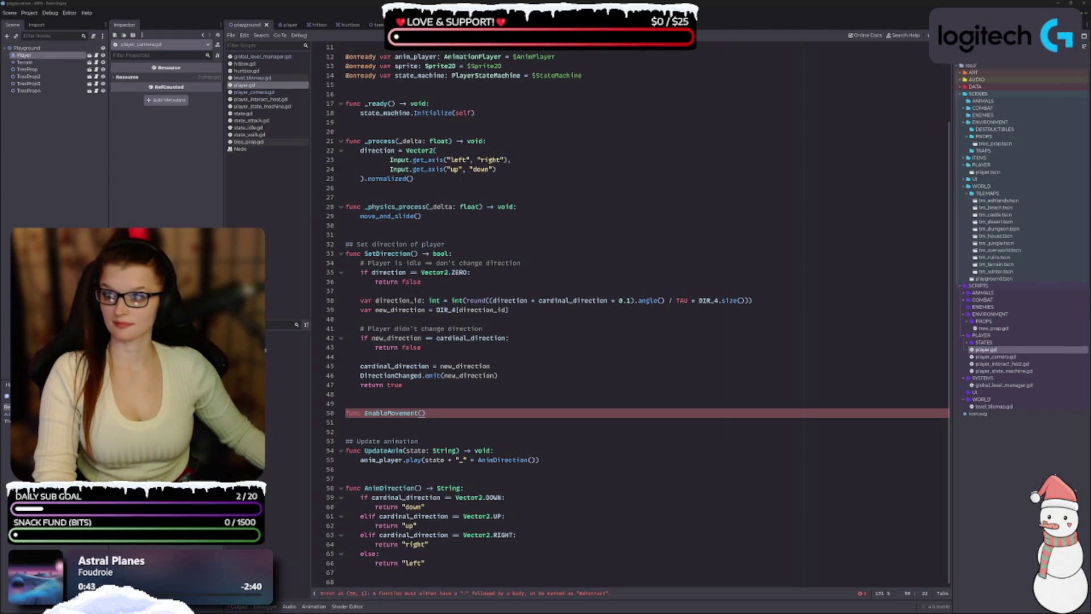
- Change line 50's header to 'func SetMovementEnabled(enabled: bool) -> void:'
left_click(448, 412)
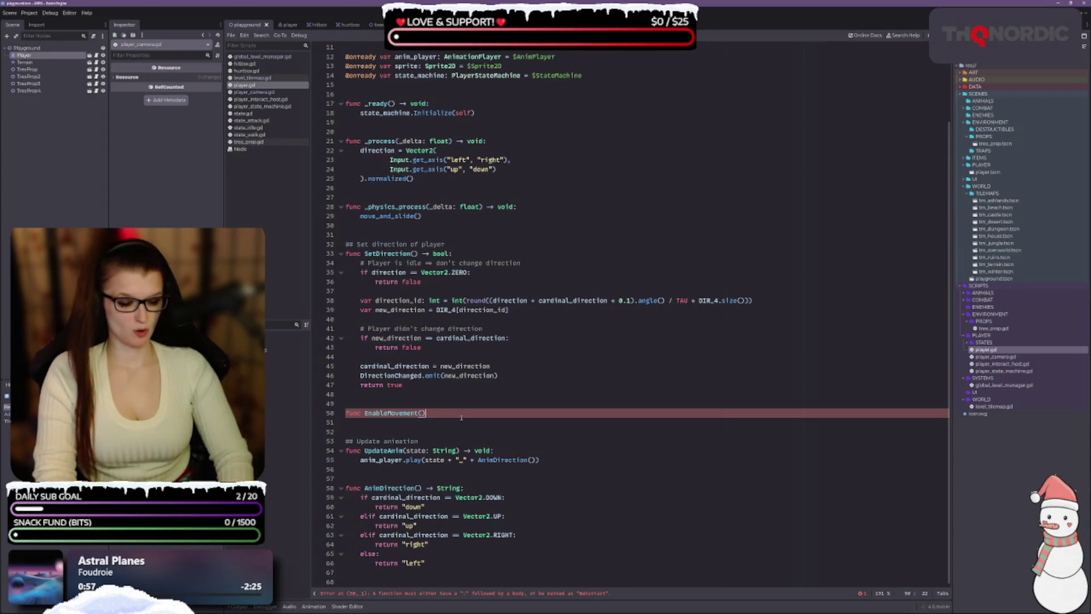
key("Left")
key("Left")
key("Left")
key("Left")
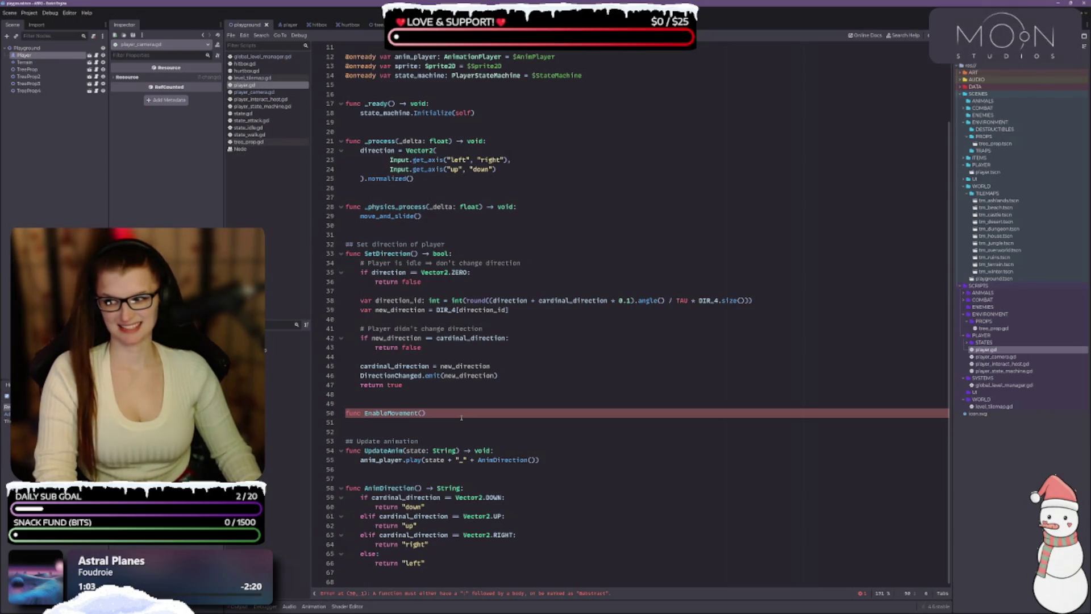
type("Se")
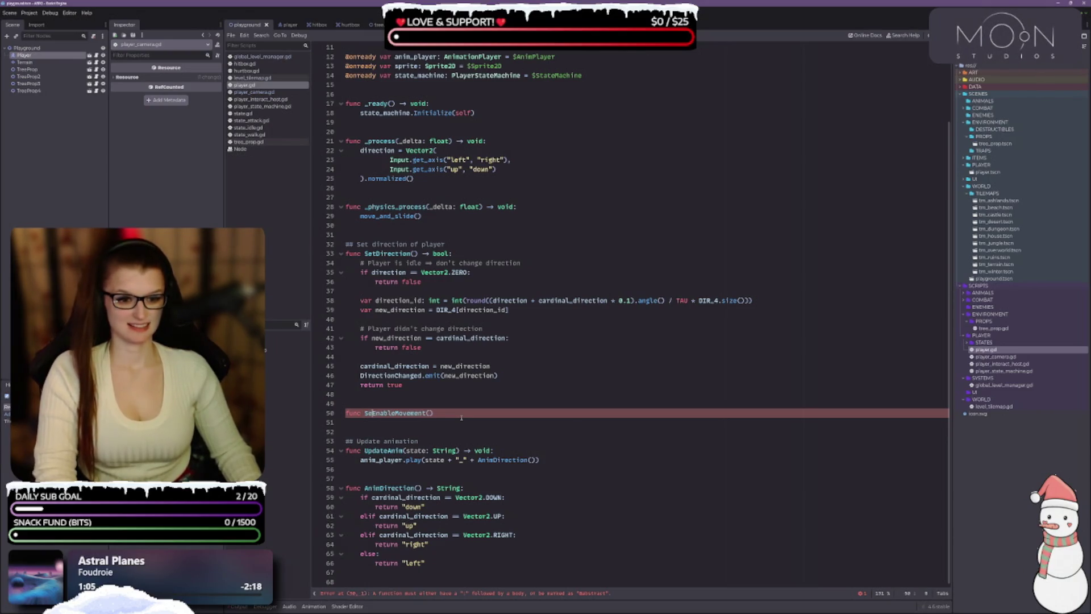
type("t")
left_click(445, 406)
left_click(441, 413)
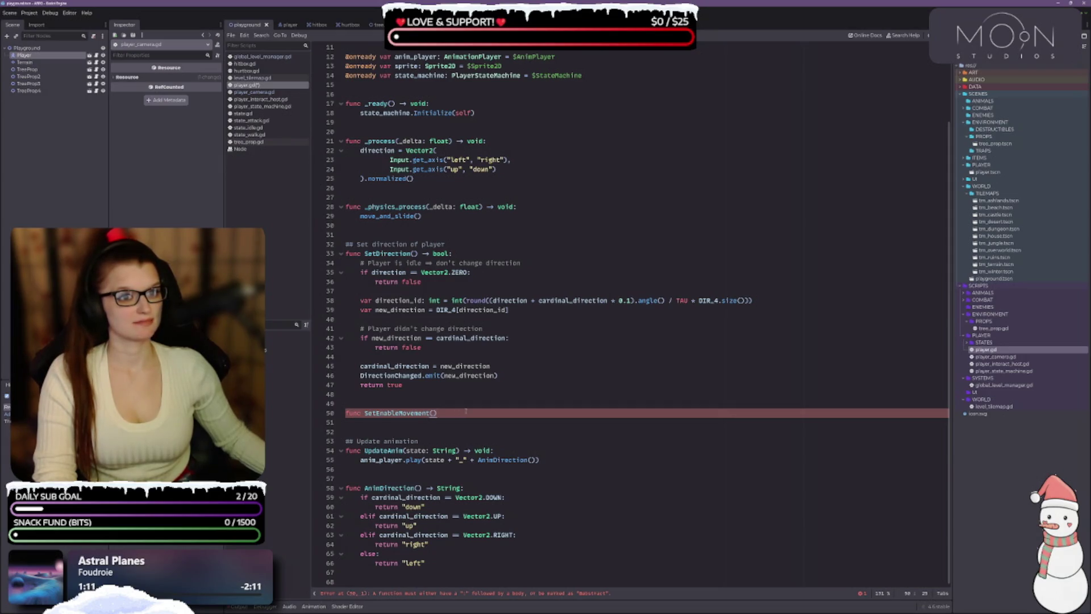
scroll(466, 410, "up", 2)
scroll(466, 410, "down", 1)
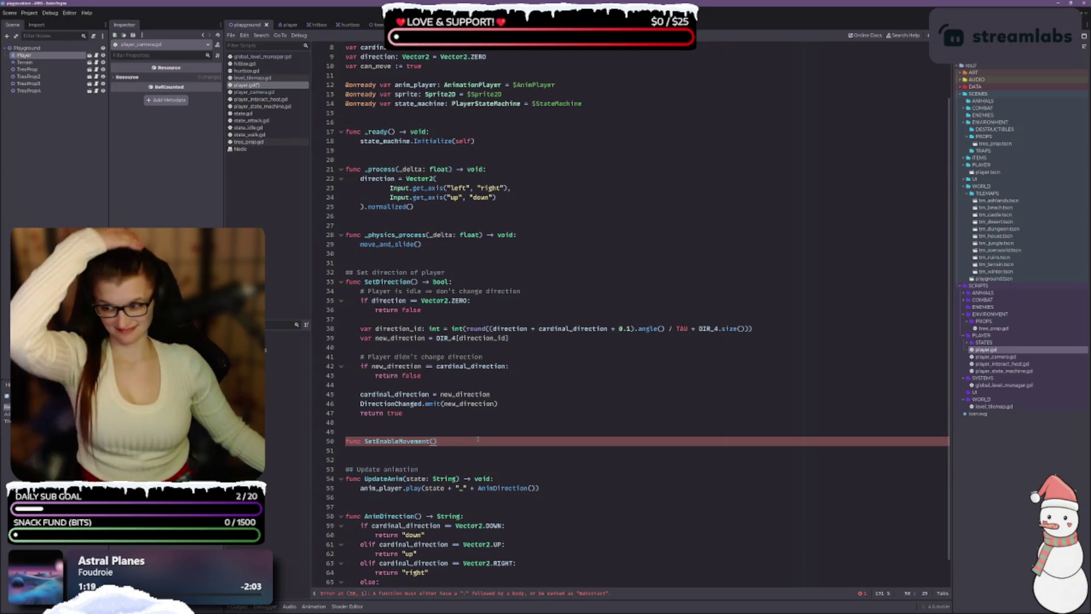
left_click_drag(477, 440, 376, 441)
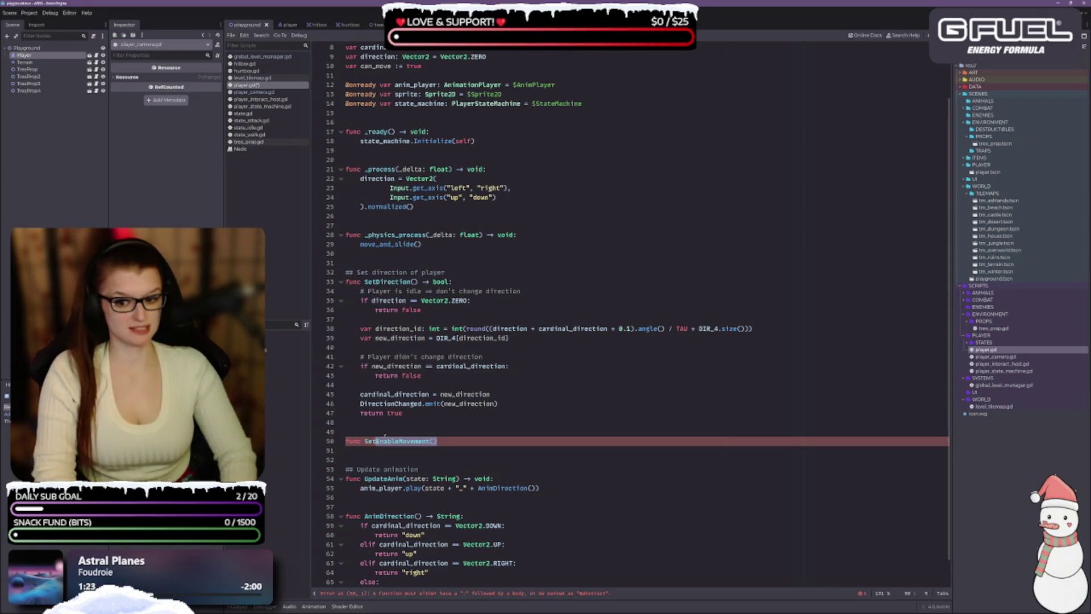
type("Mo")
type("entEnable")
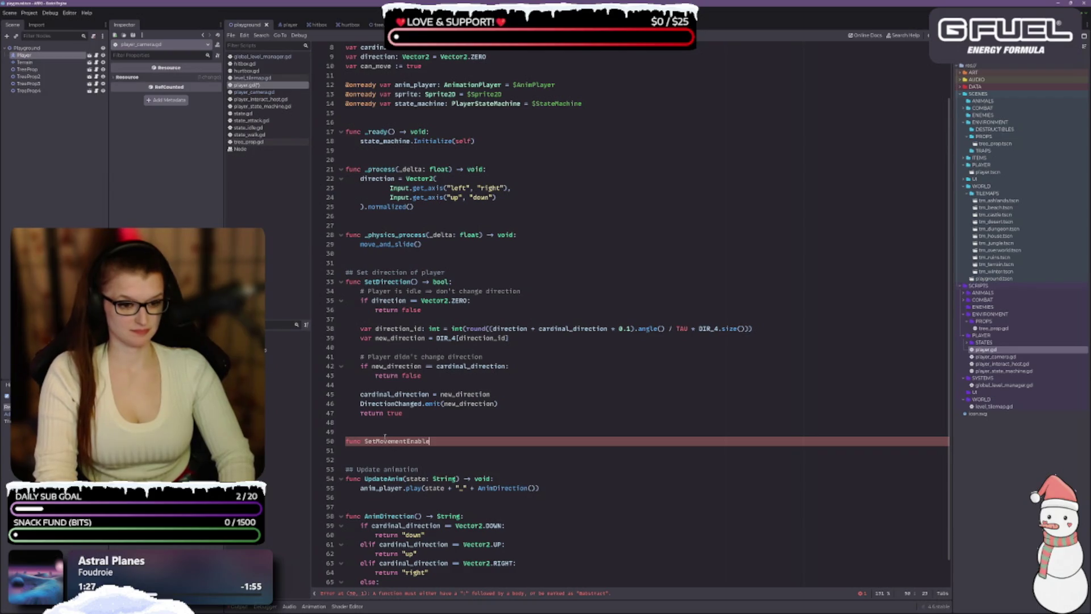
type("d()")
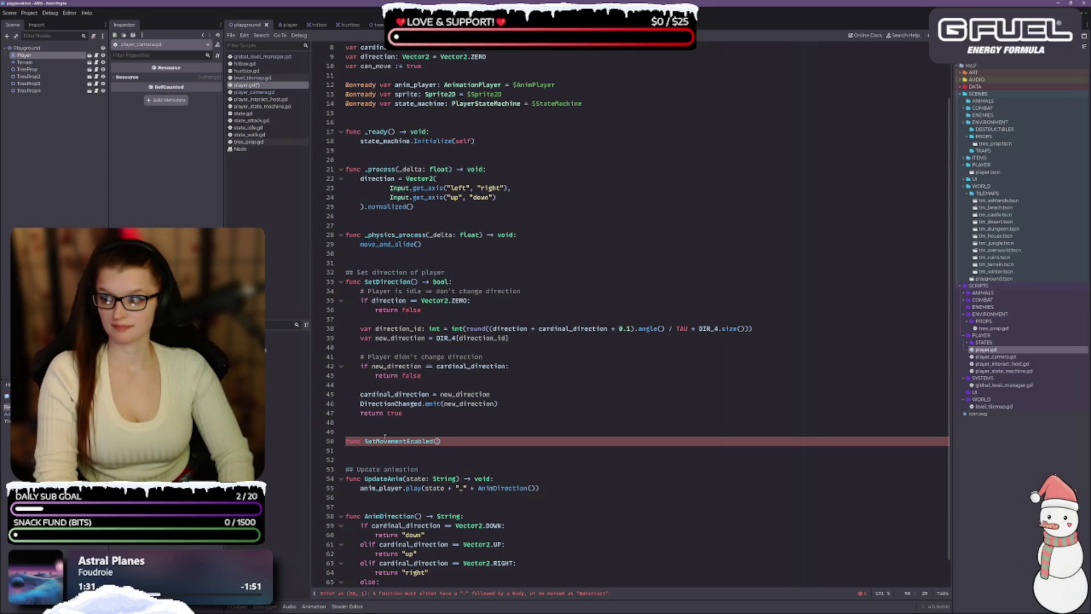
type("ena")
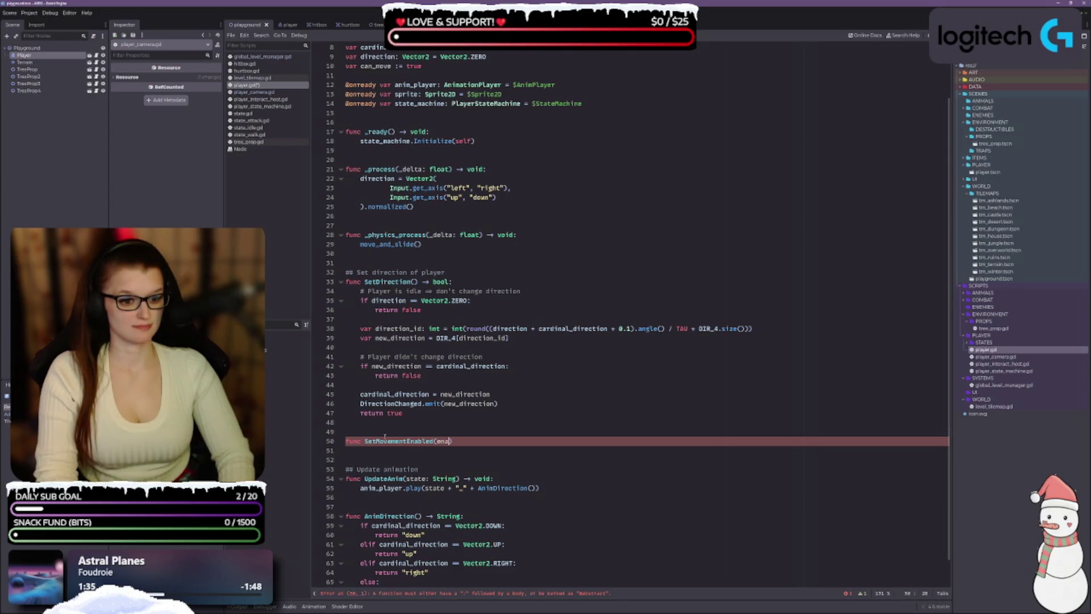
type("bled")
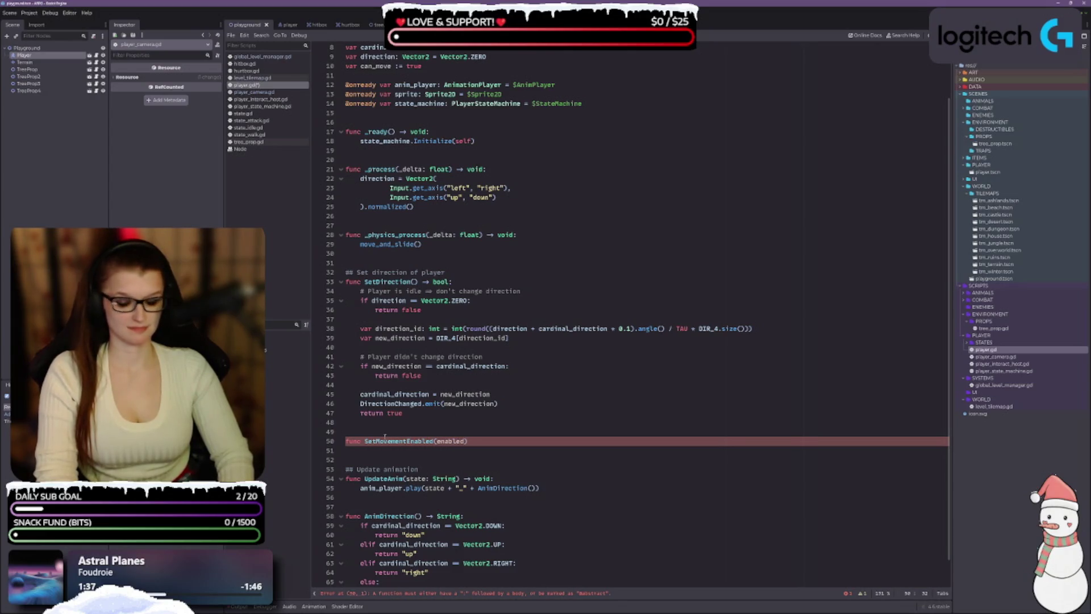
type(": bool")
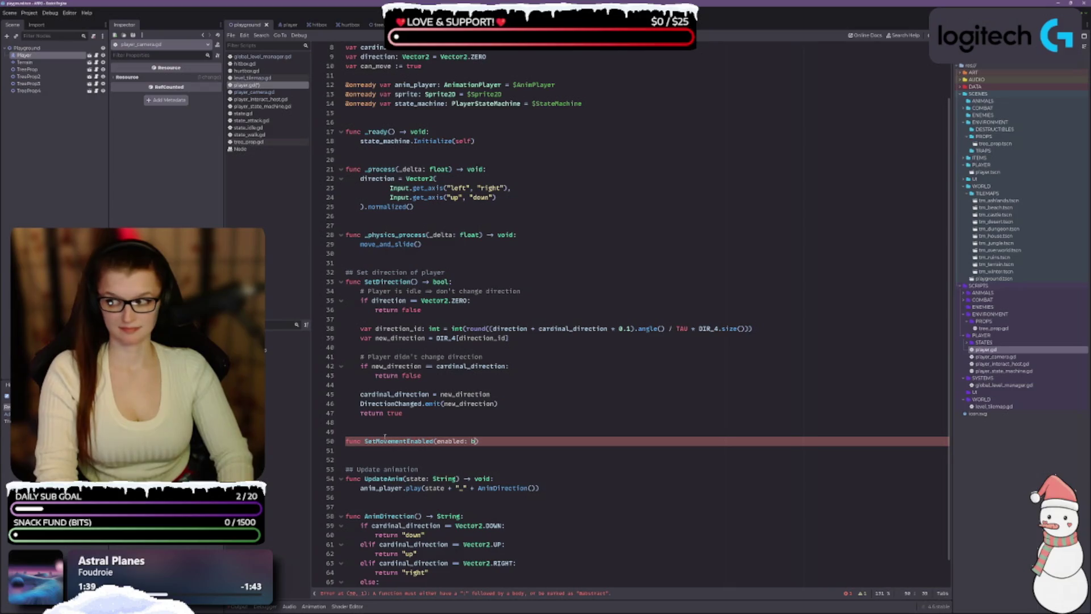
key("Right")
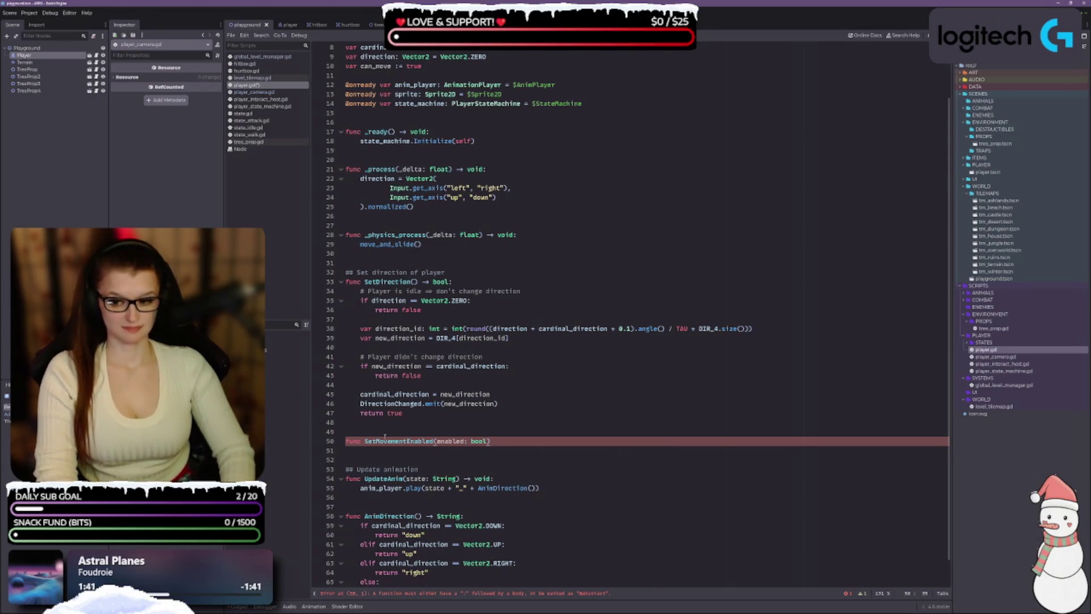
type("-> void")
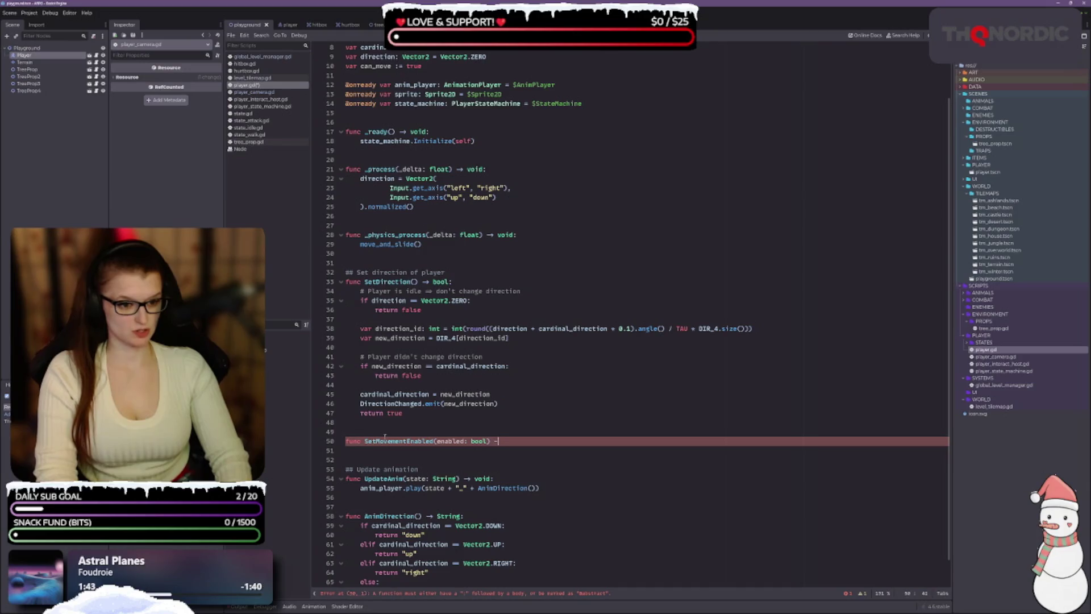
type(":")
- Give SetMovementEnabled the body 'can_move = enabled'
key("Return")
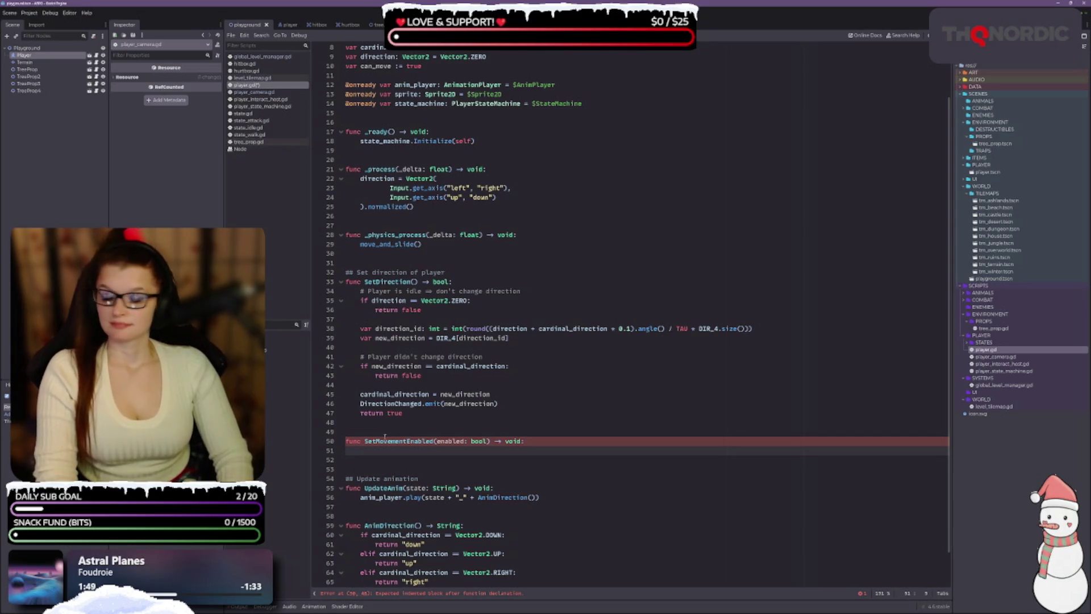
type("can_move")
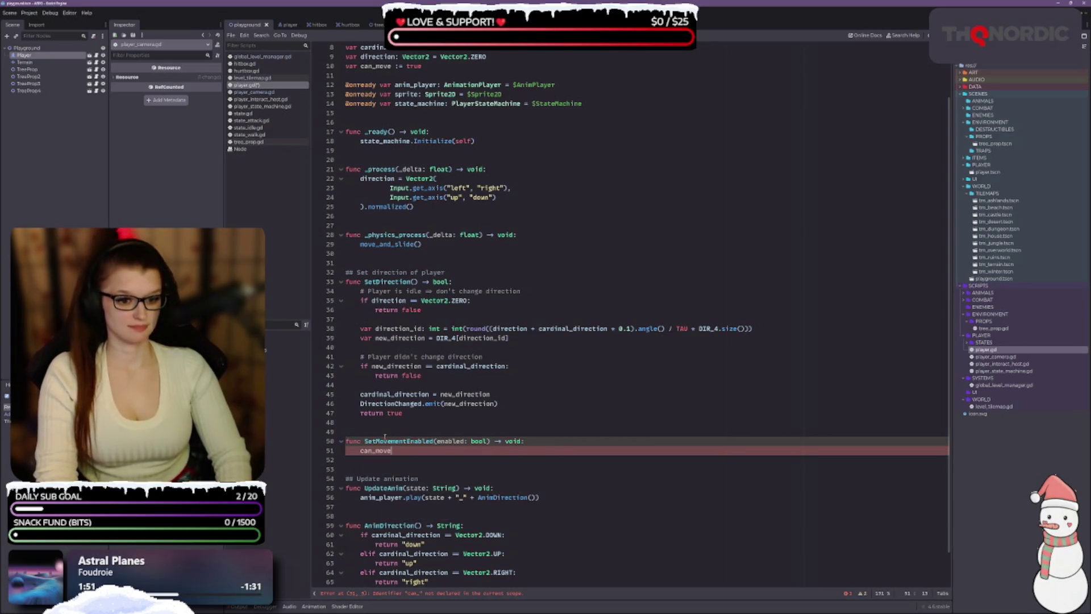
type(" = enabled")
scroll(397, 435, "down", 2)
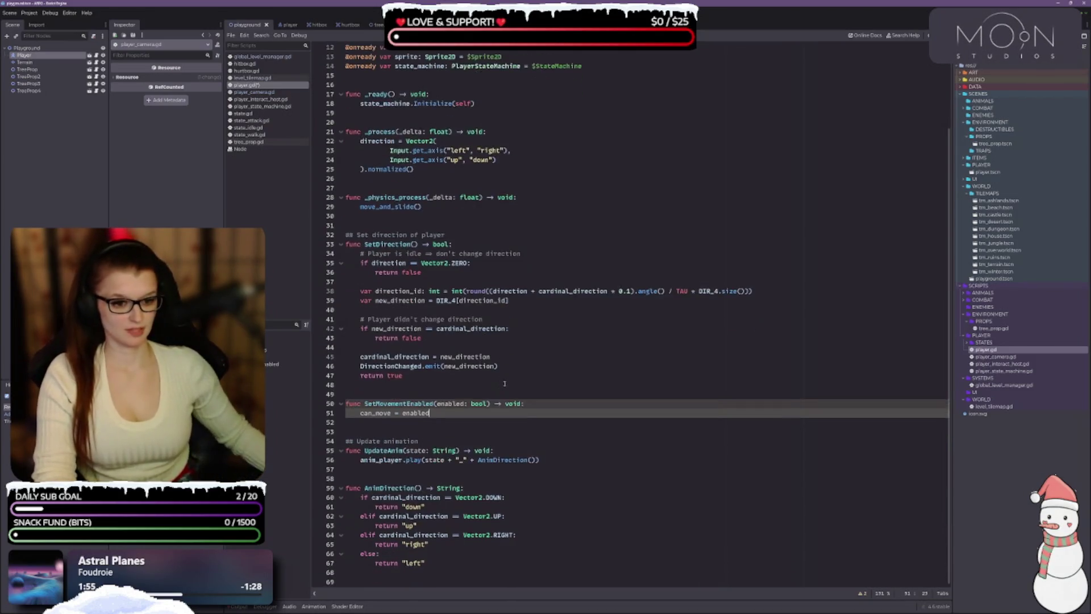
- Paste the 'if not can_move: return' guard into SetDirection, then delete it again
scroll(492, 419, "up", 2)
key("ctrl+v")
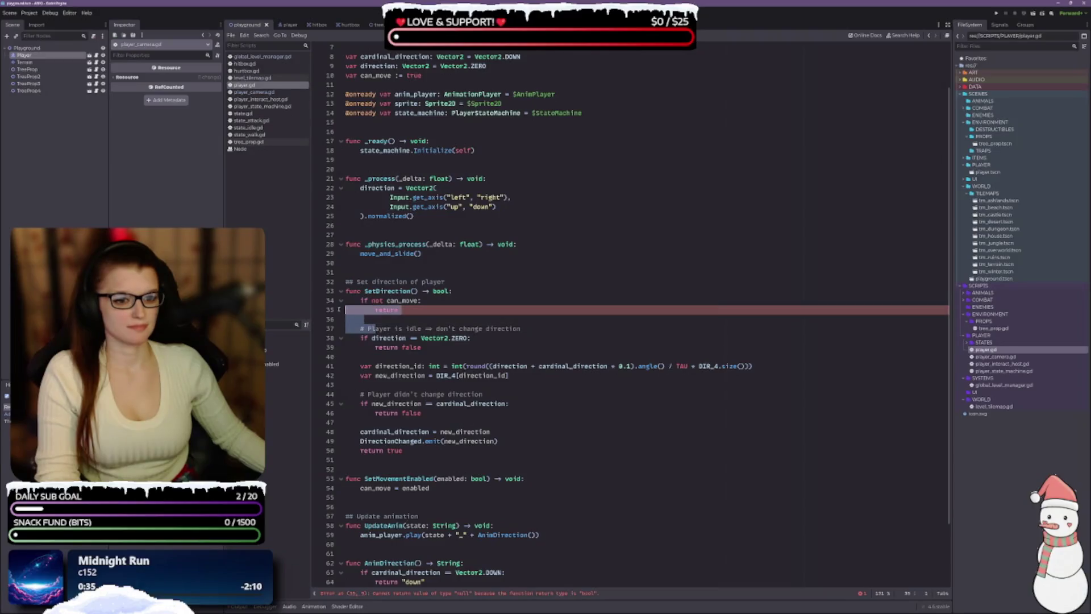
left_click_drag(361, 319, 334, 302)
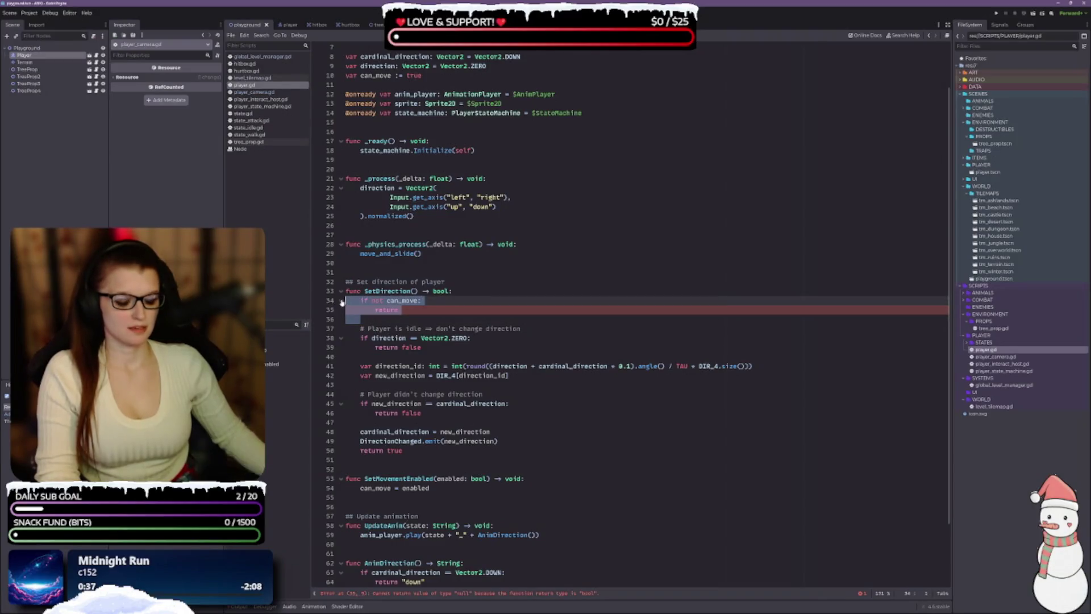
key("BackSpace")
key("BackSpace")
- Add an 'if not can_move: return' guard at the top of _physics_process, above move_and_slide()
left_click(531, 244)
key("Return")
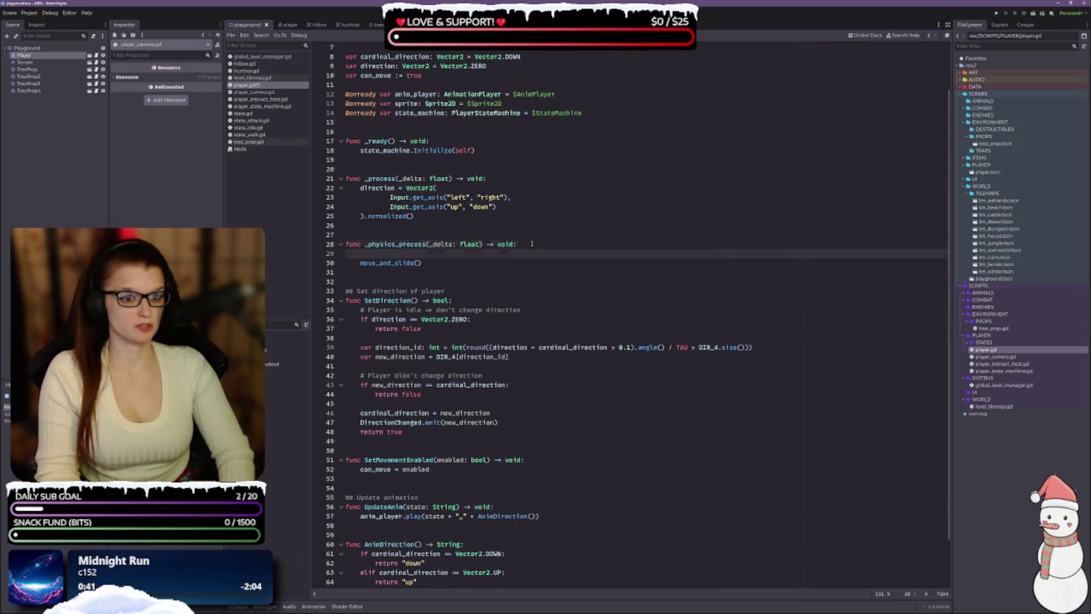
key("Return")
key("Up")
key("Tab")
type("if not ca")
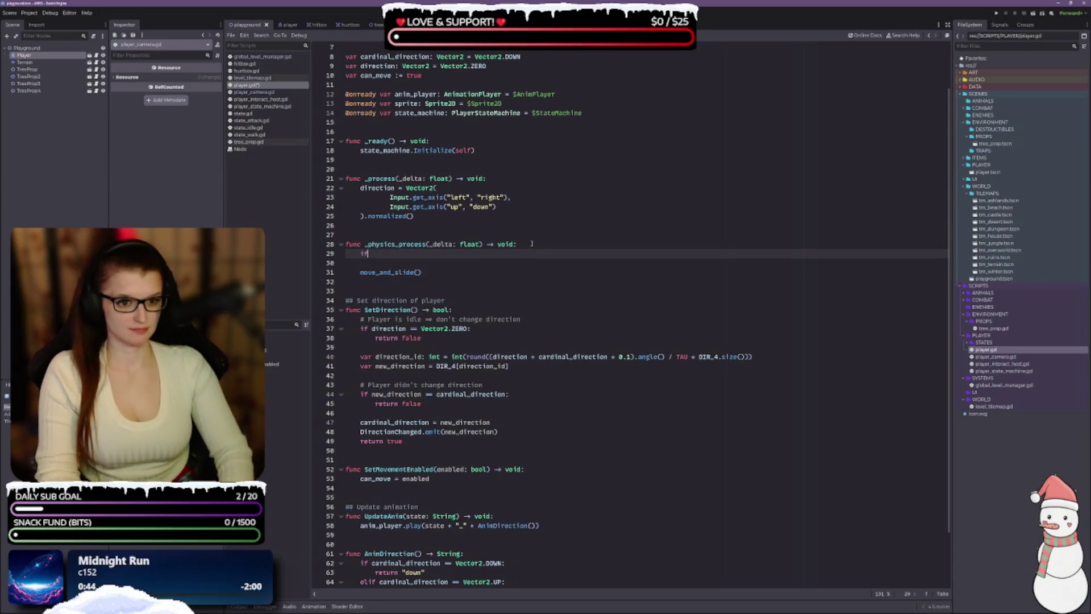
key("Return")
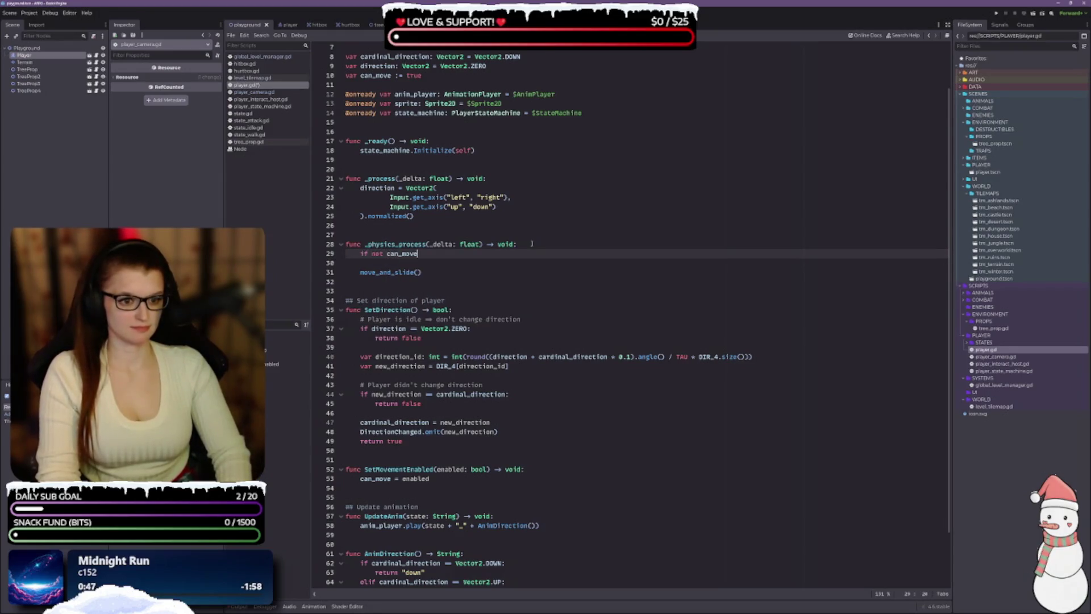
key("Return")
type("return")
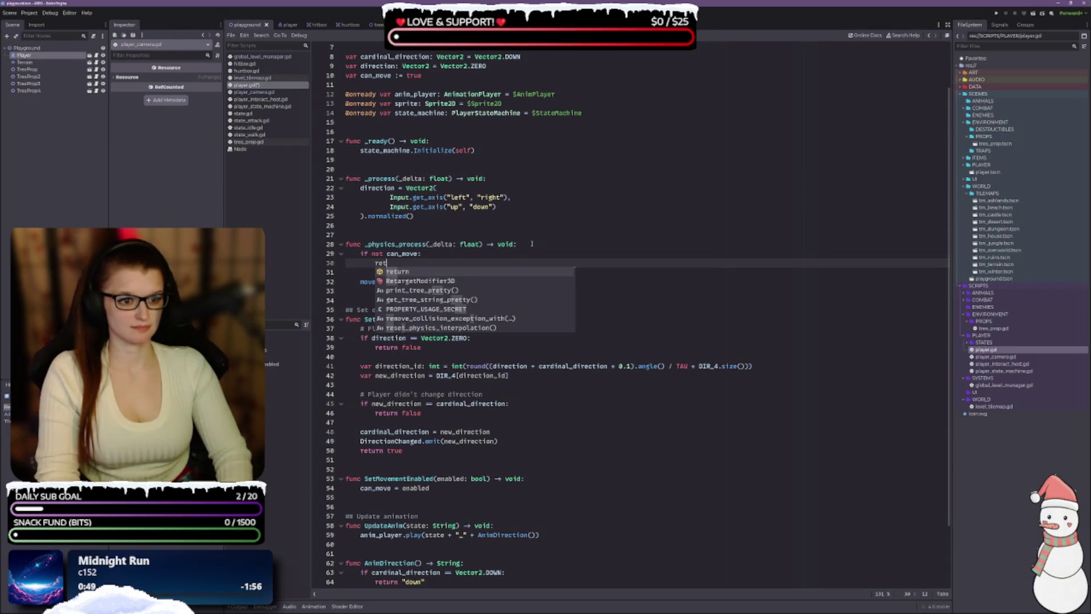
key("Escape")
key("Down")
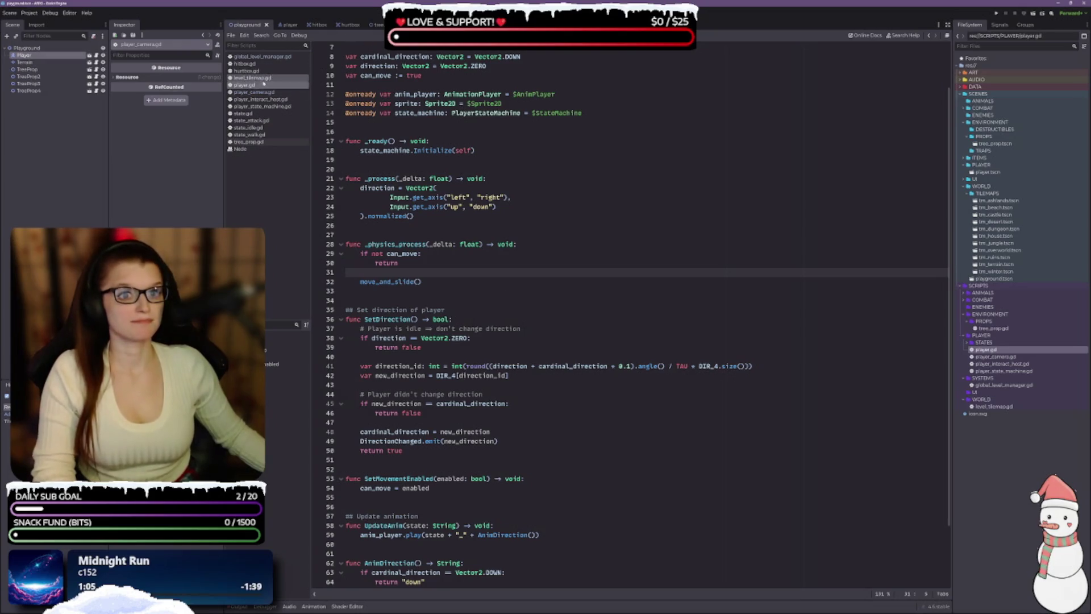
left_click(283, 92)
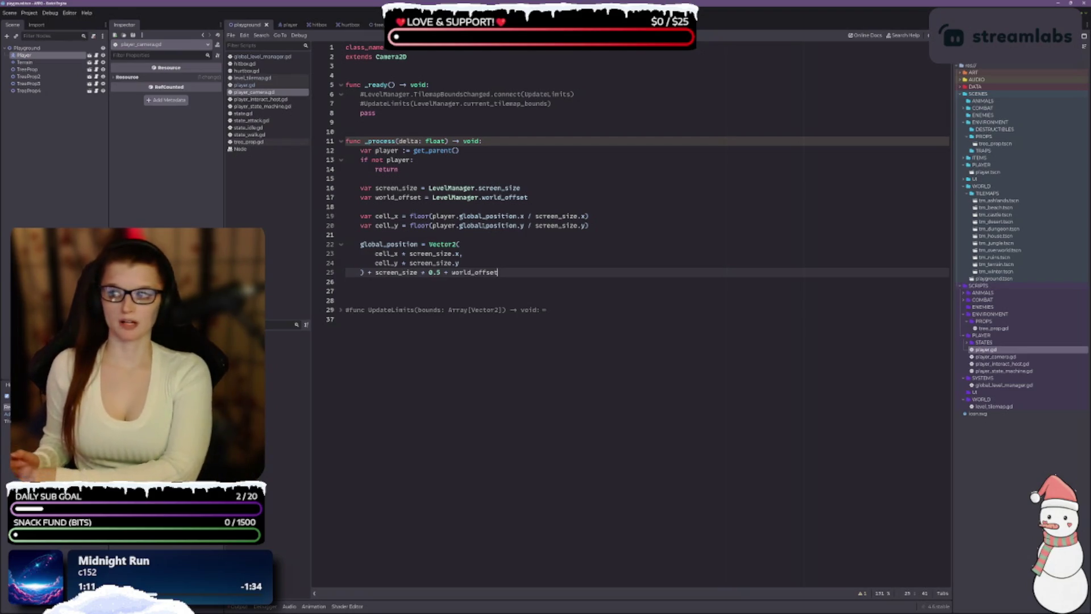
- Declare 'var is_transitioning := false' and 'var current_cell := Vector2i.ZERO' below extends Camera2D
left_click(399, 74)
key("Up")
key("Return")
key("Return")
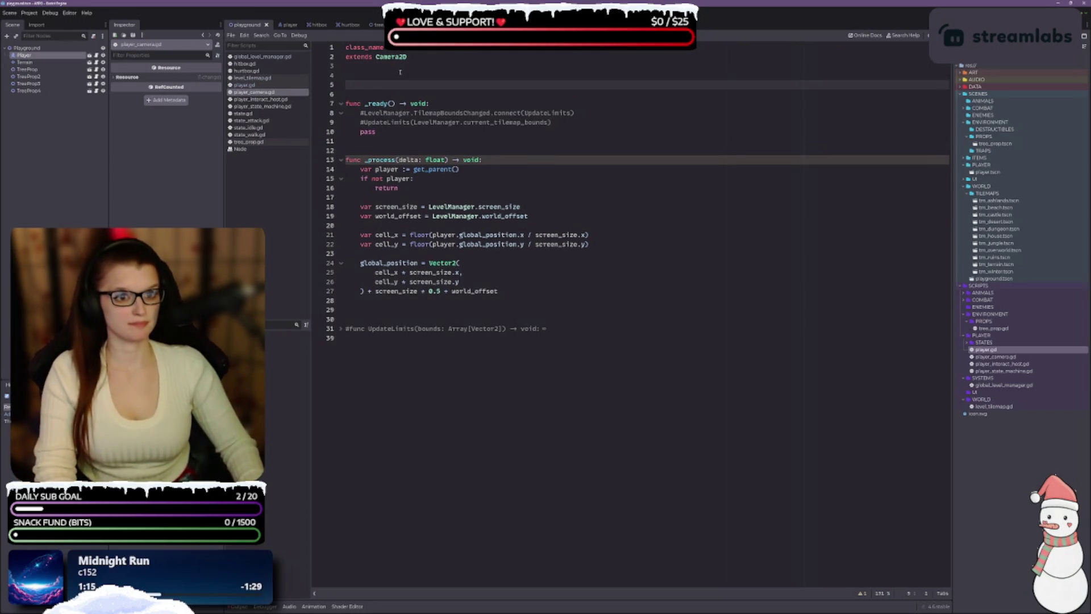
type("var")
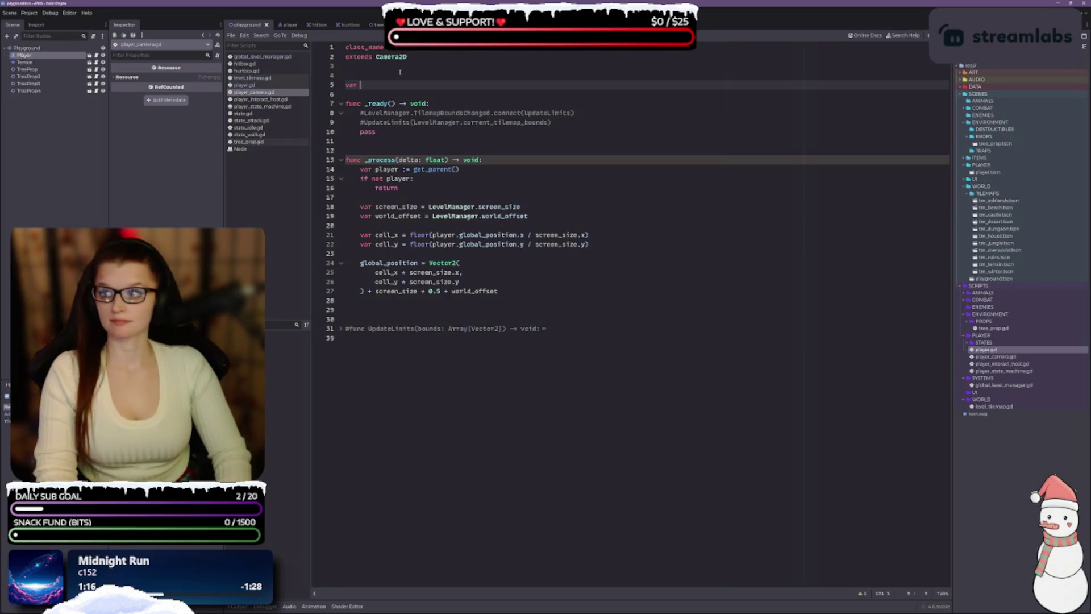
type("is_tra")
type("itio")
type("ing")
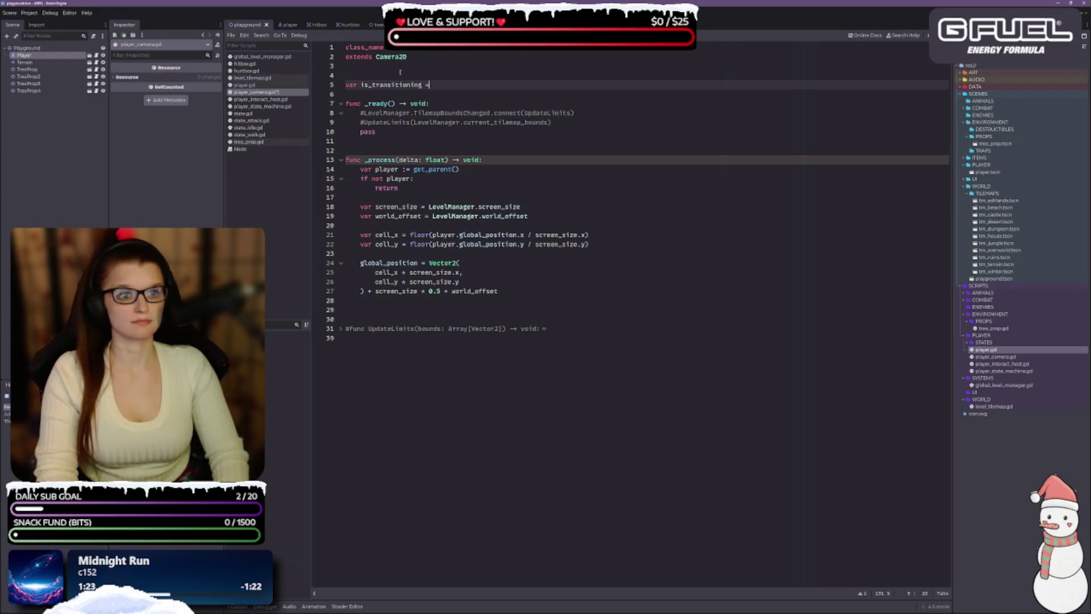
type("= ")
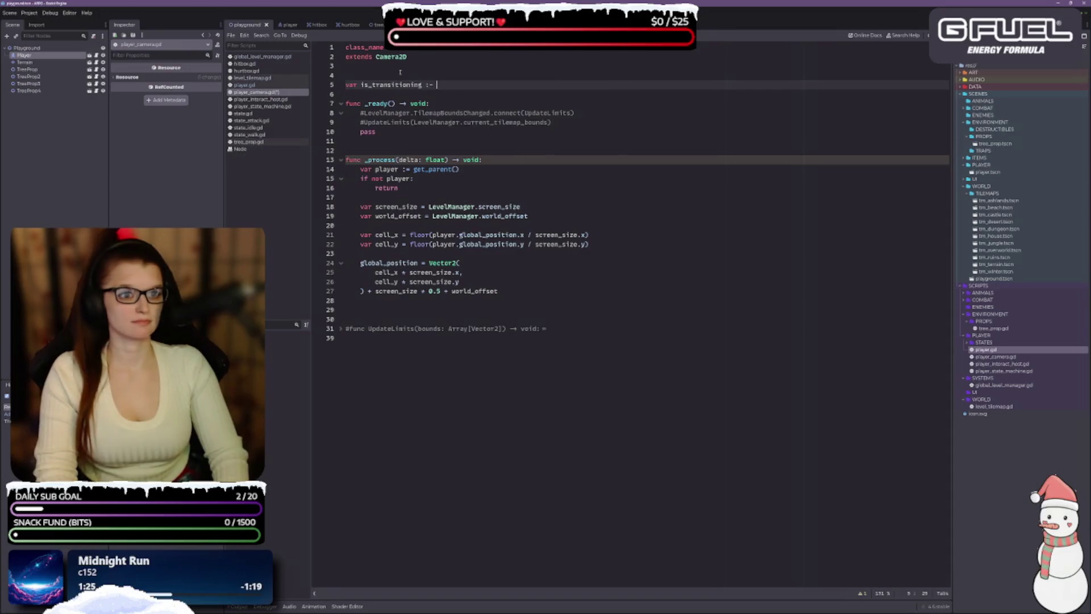
type("=false")
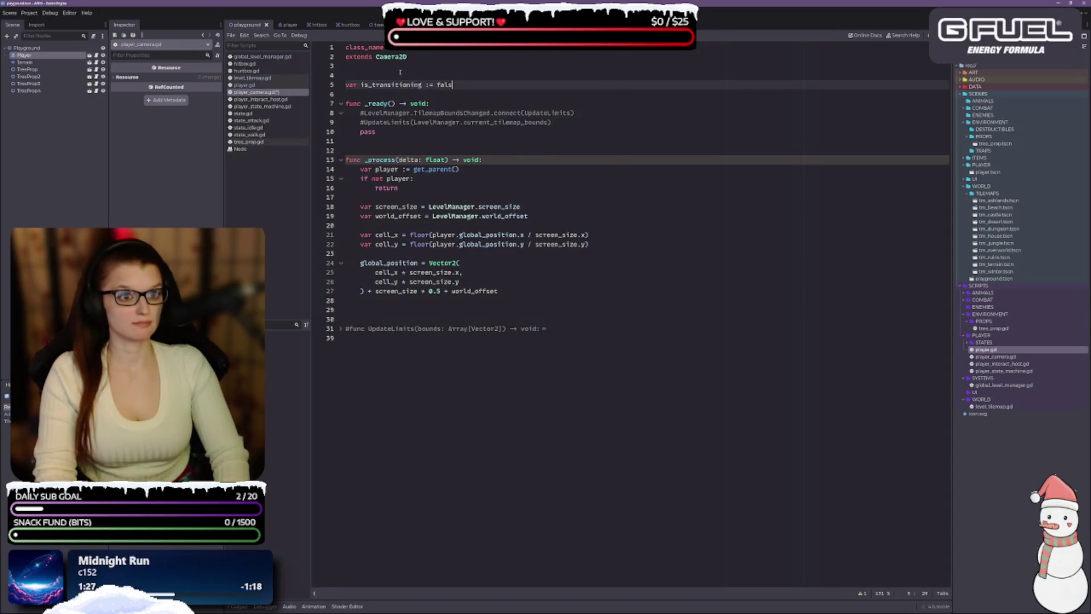
key("Return")
type("var ")
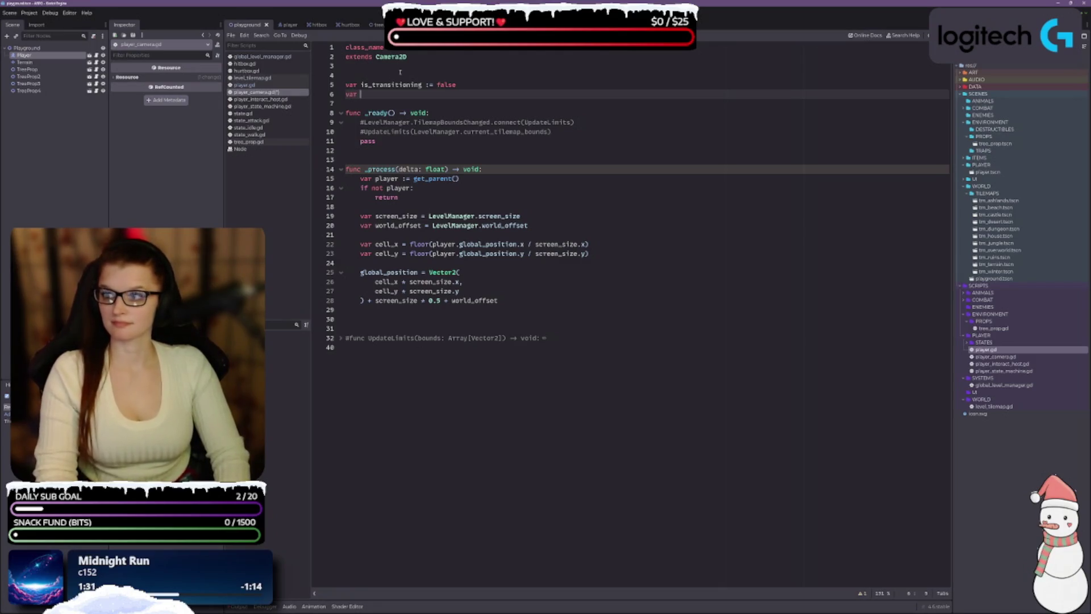
type("current_ce")
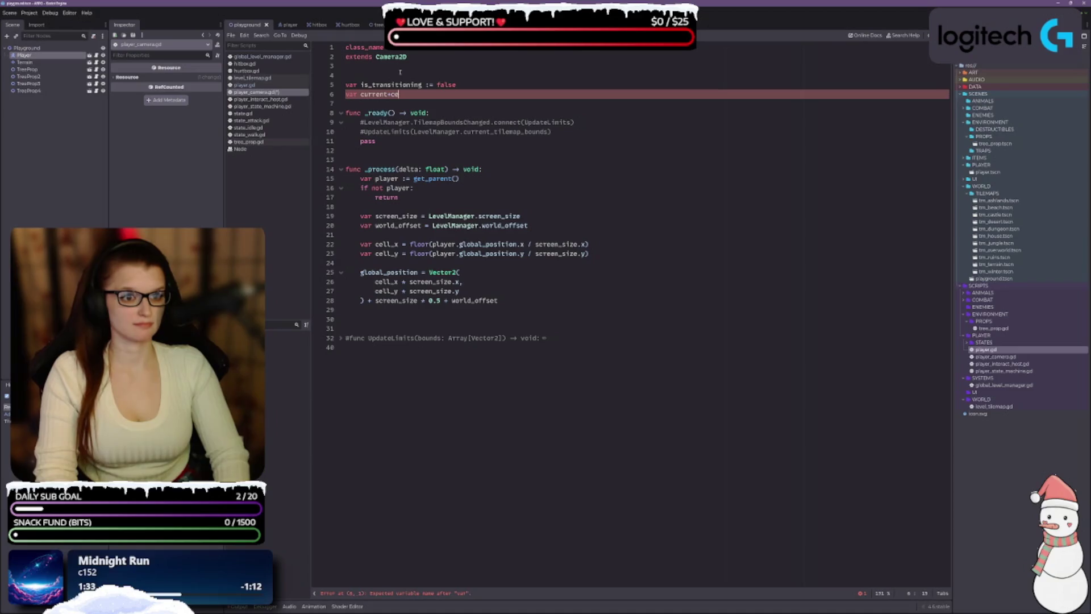
type("ll")
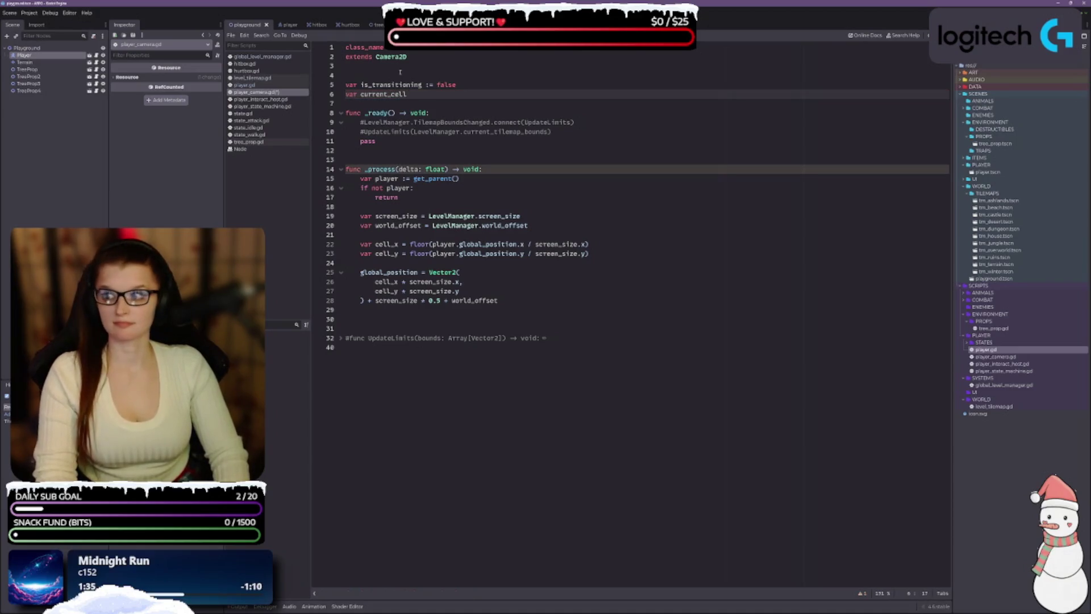
type(" := vect")
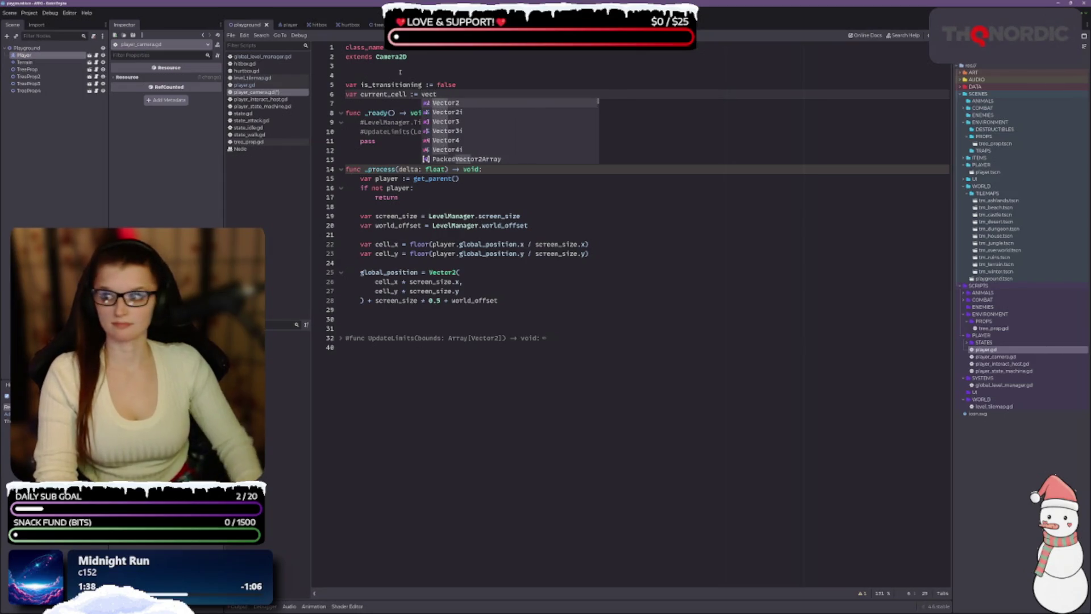
key("Down")
key("Return")
type(".ZE")
key("Return")
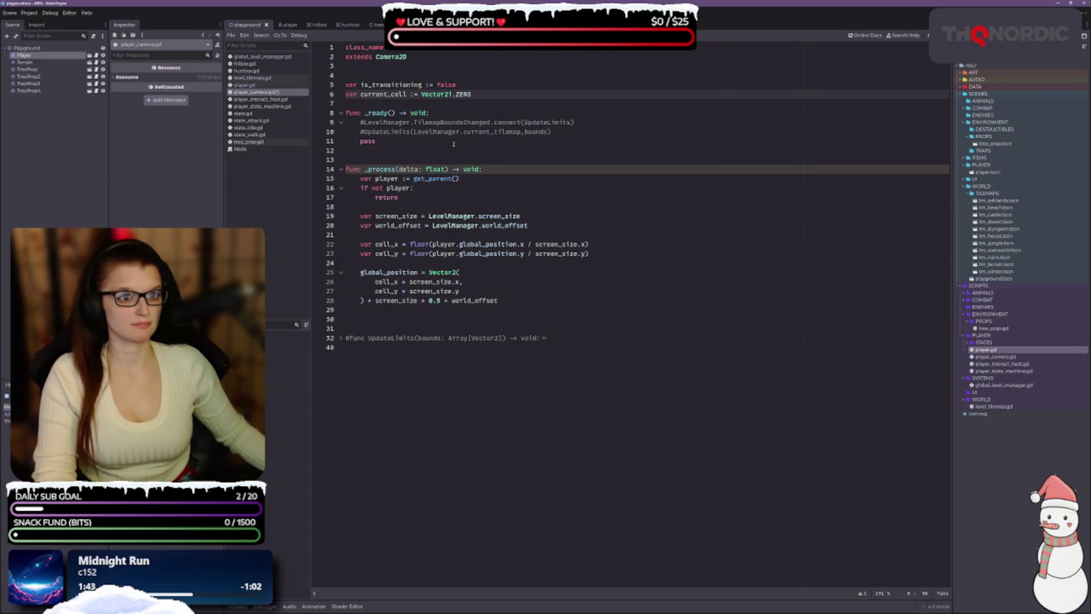
key("Return")
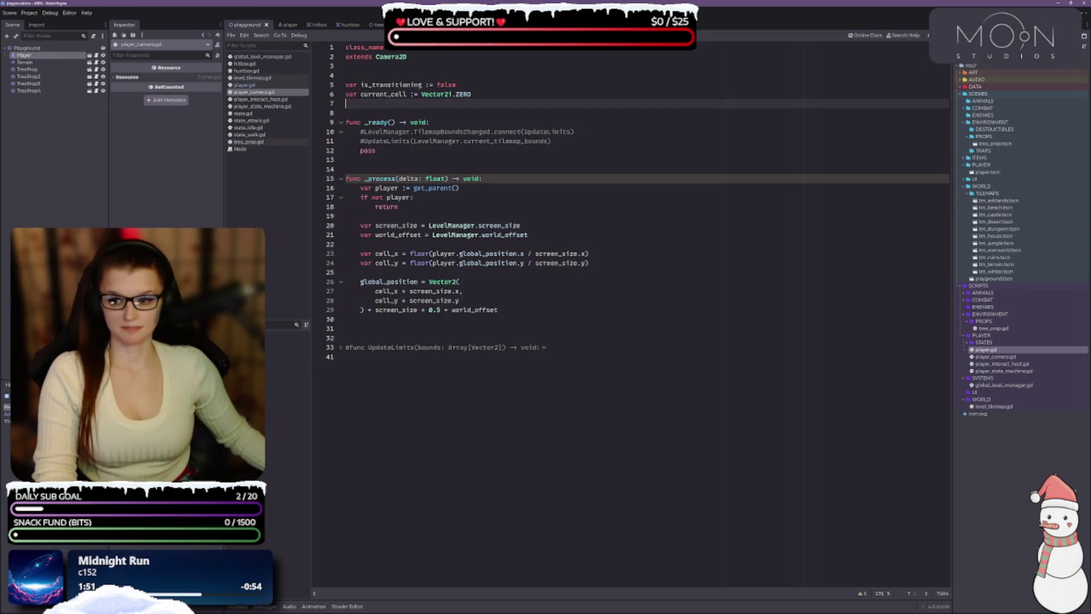
- Insert a blank line in _ready() after the commented UpdateLimits call, before pass
left_click(604, 137)
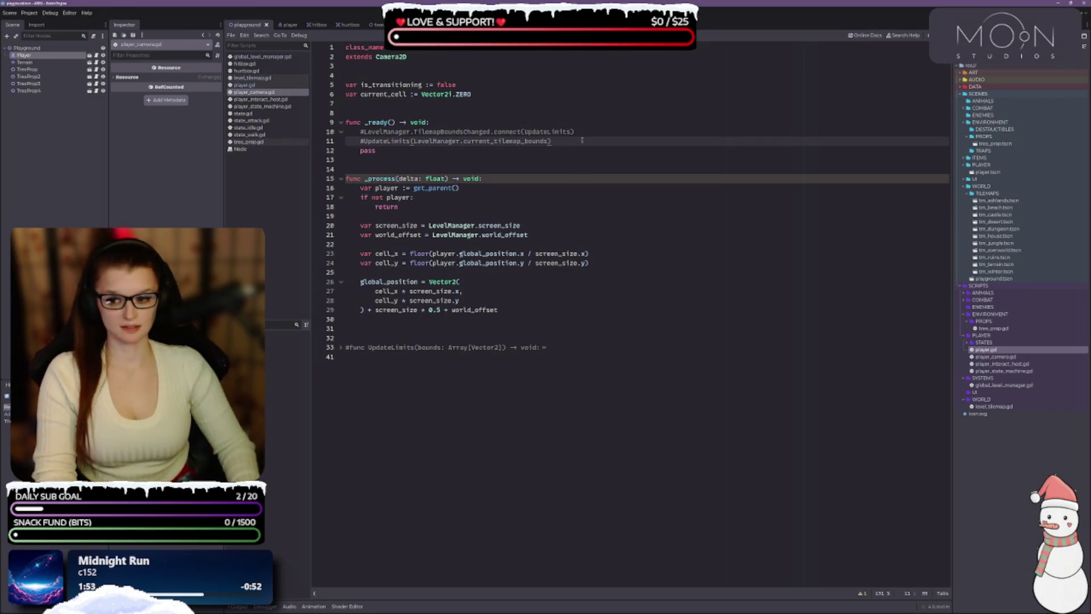
key("Return")
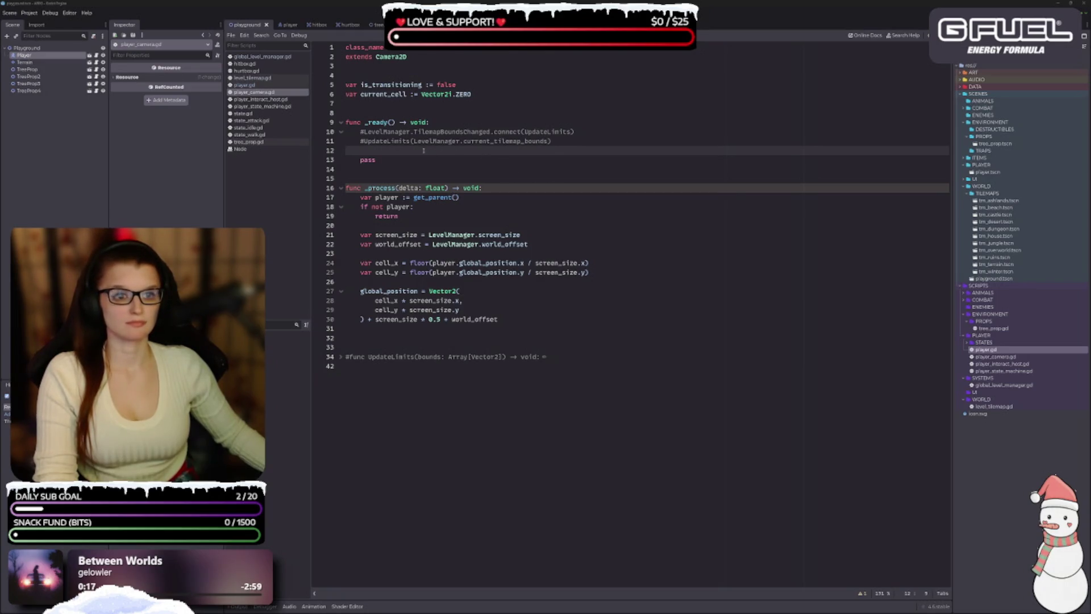
- Add 'var screen_size = LevelManager.screen_size' inside _ready
key("Return")
key("Return")
key("Up")
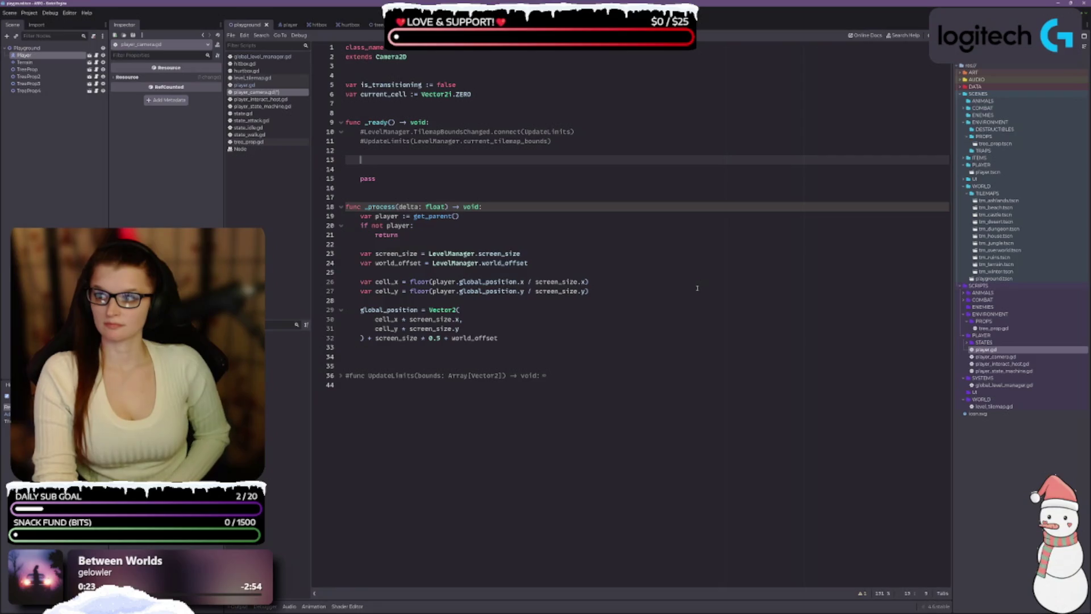
type("var screen_")
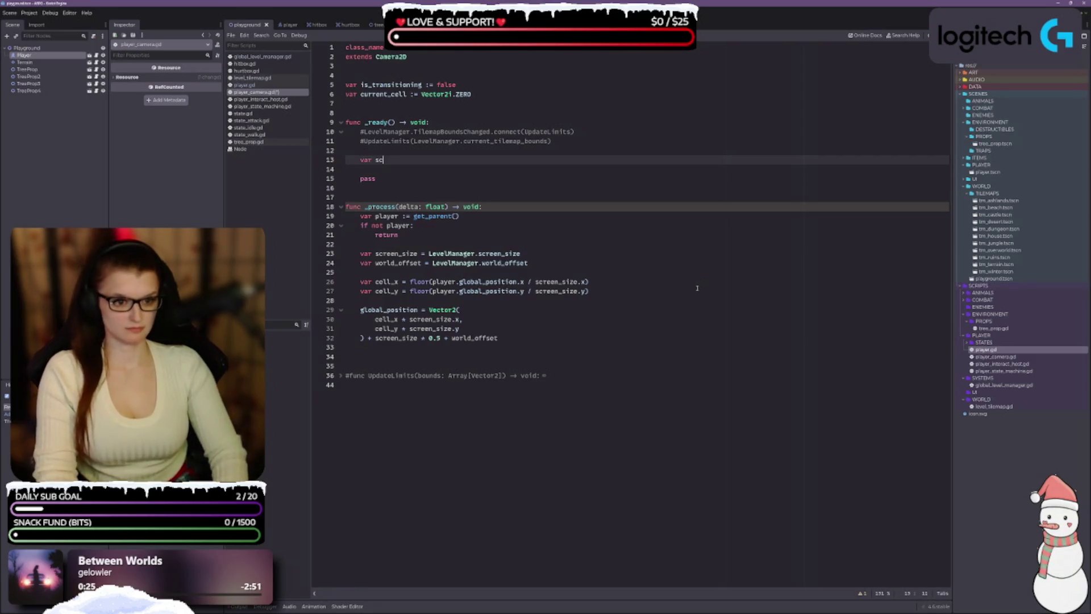
type("size ")
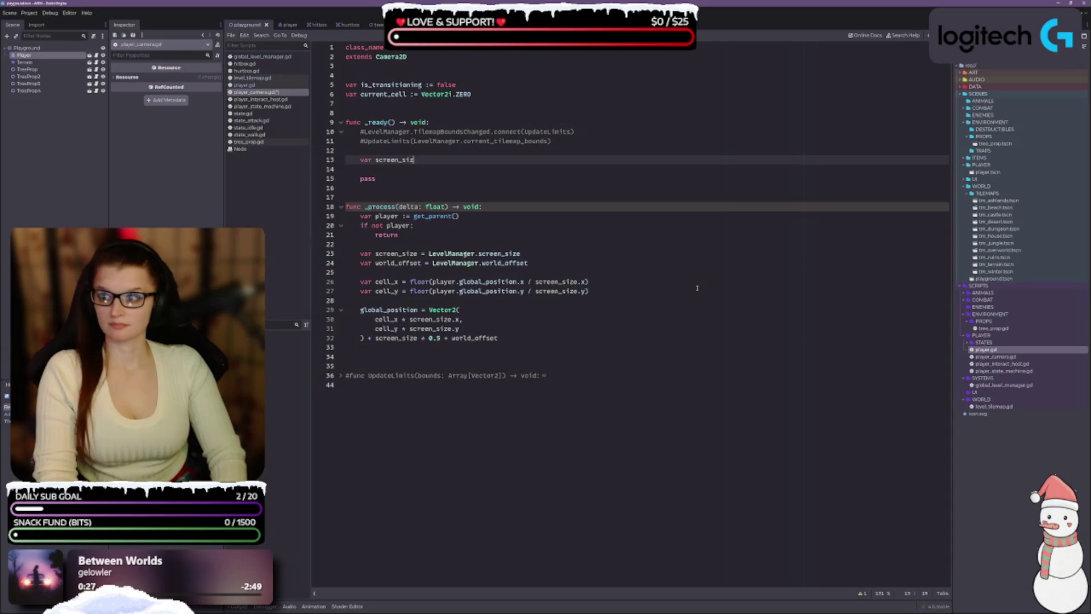
type("= Leve")
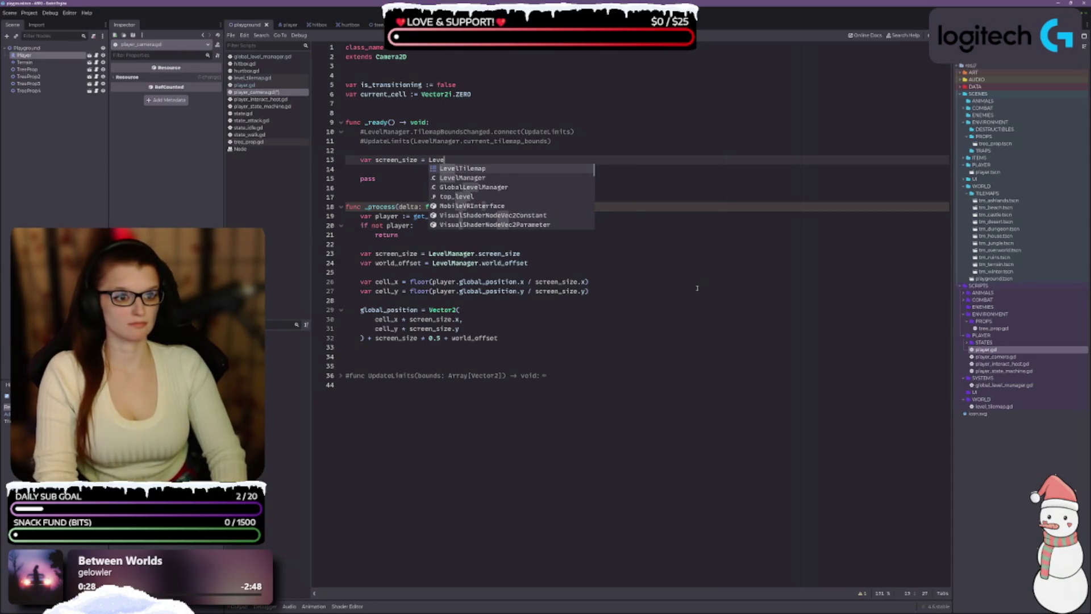
key("Down")
key("Return")
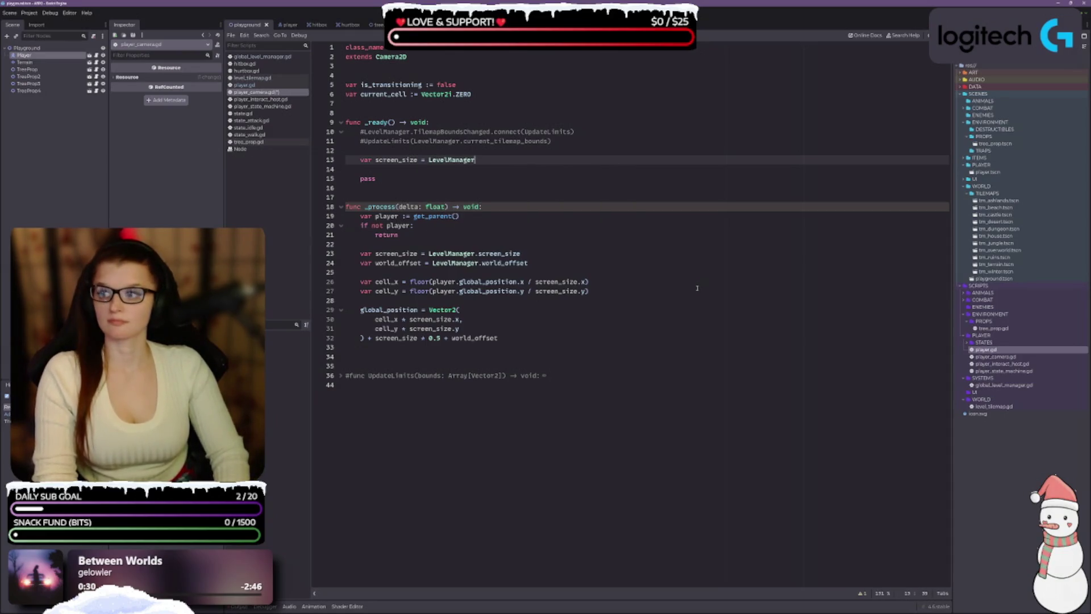
type(".scre")
key("Return")
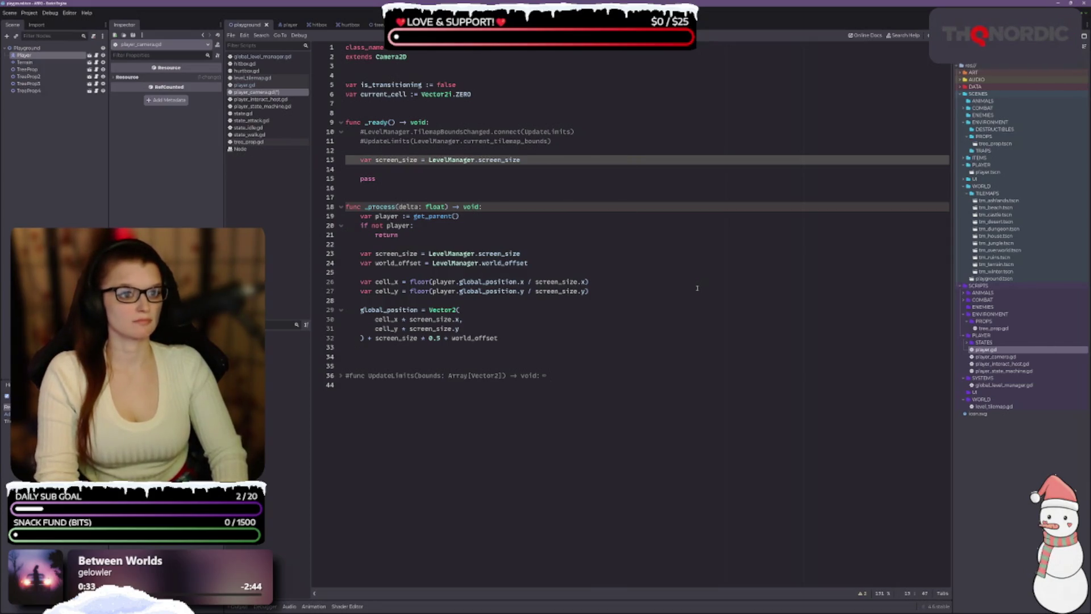
key("Return")
- Start 'current_cell = Vector2i(' with floor(global_position.x / screen_size.x) as first argument
type("current")
key("Return")
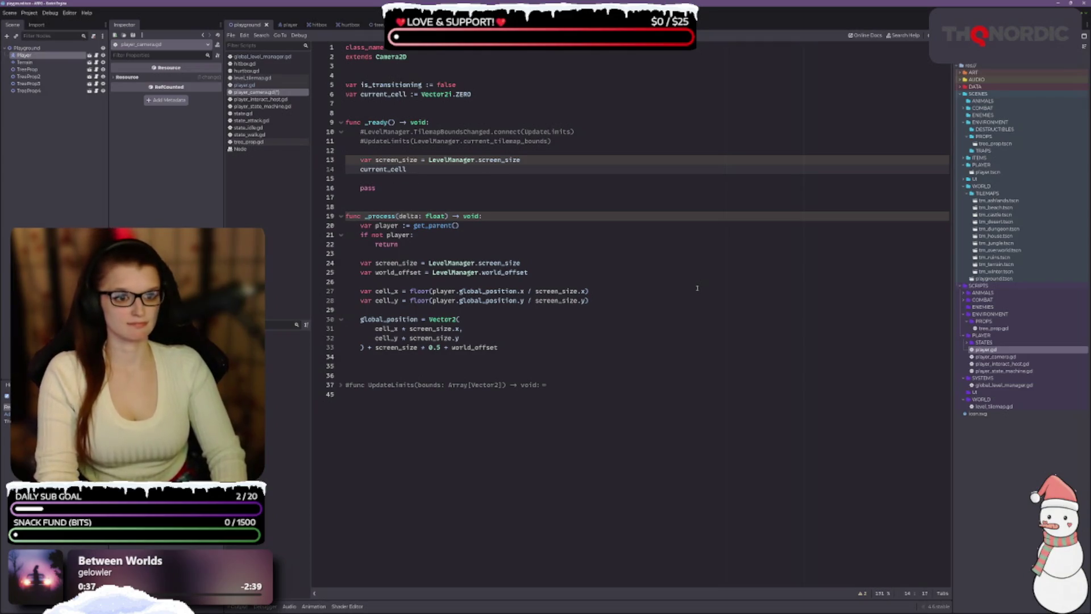
type("= Vec")
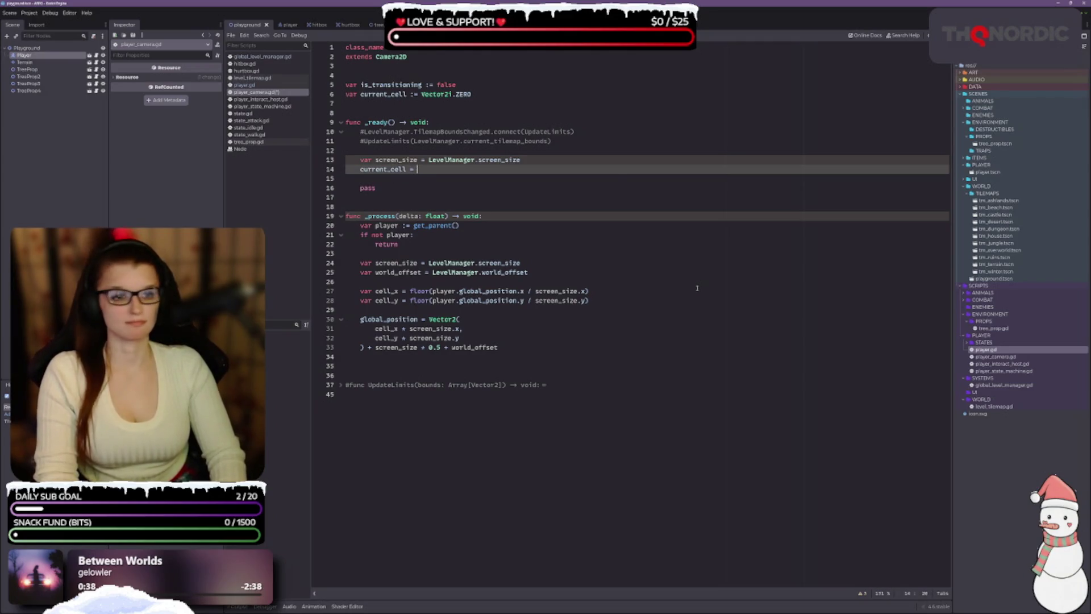
key("Down")
key("Return")
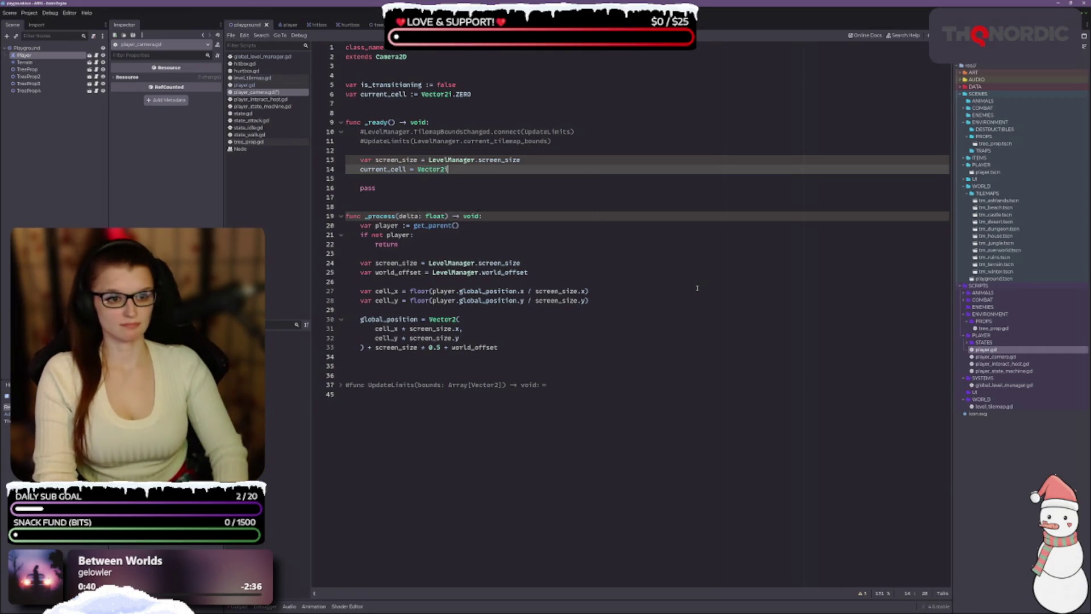
key("Return")
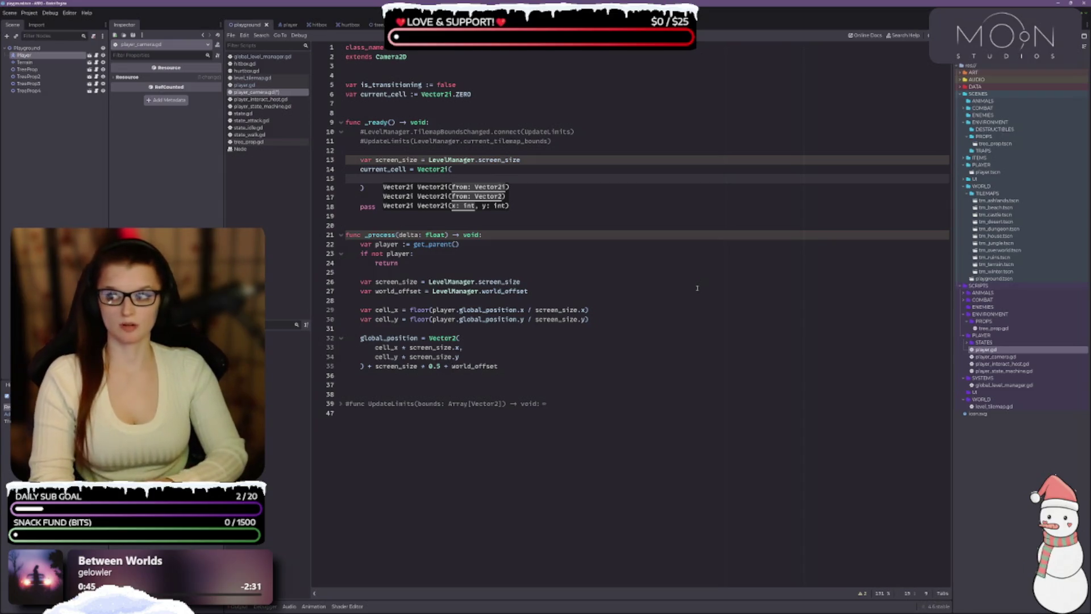
type("floor")
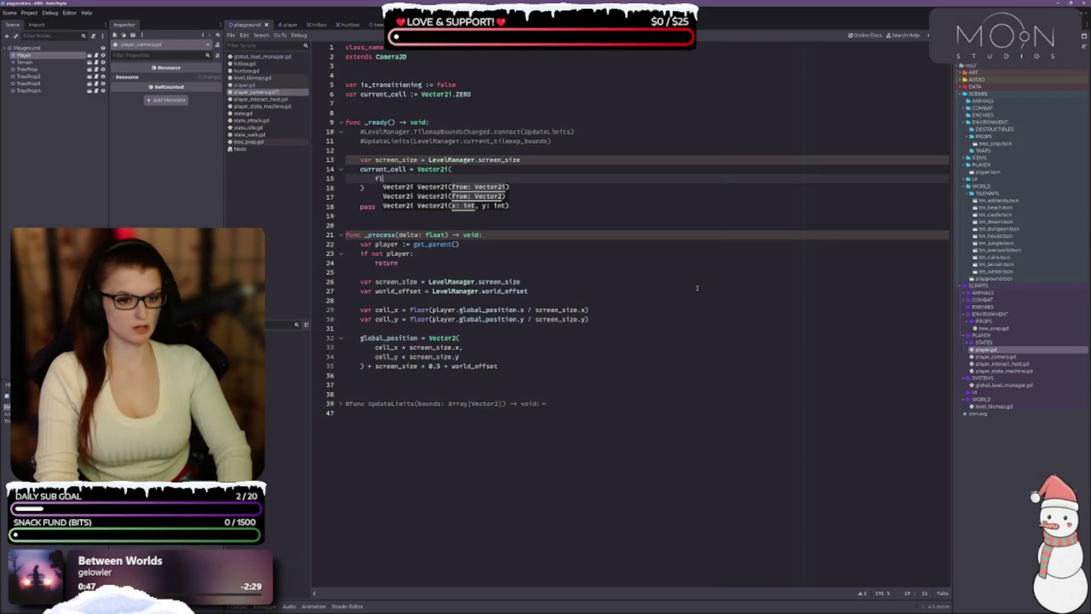
type("(")
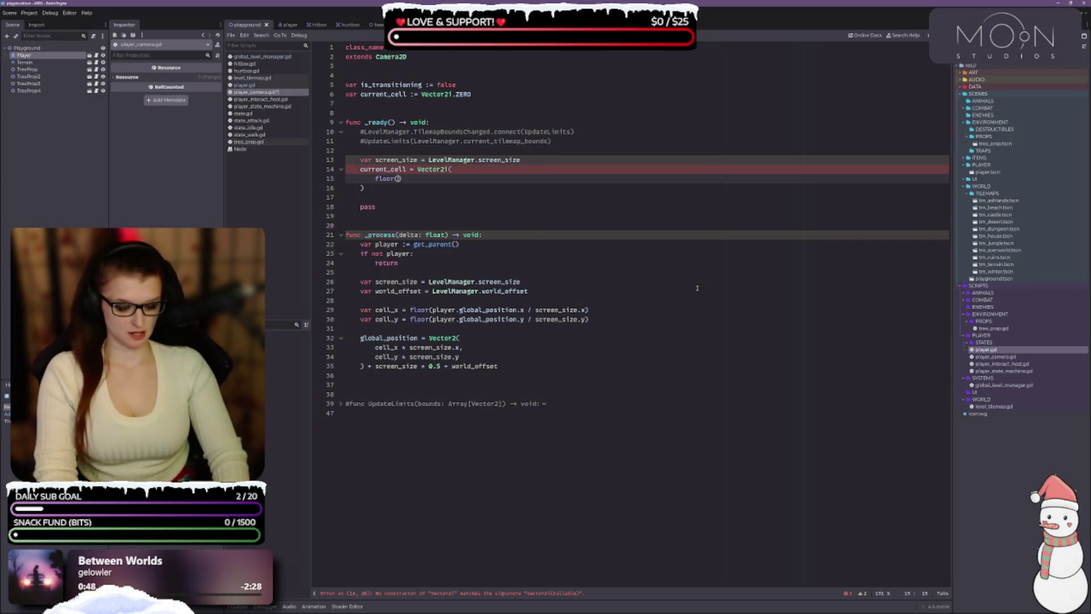
type("global")
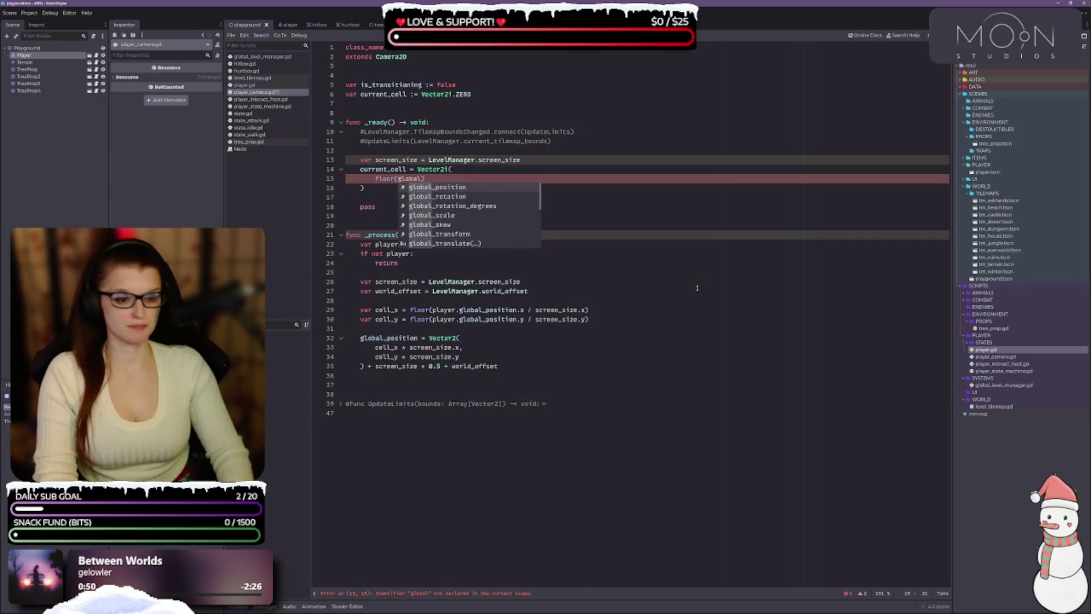
key("Return")
type(".y")
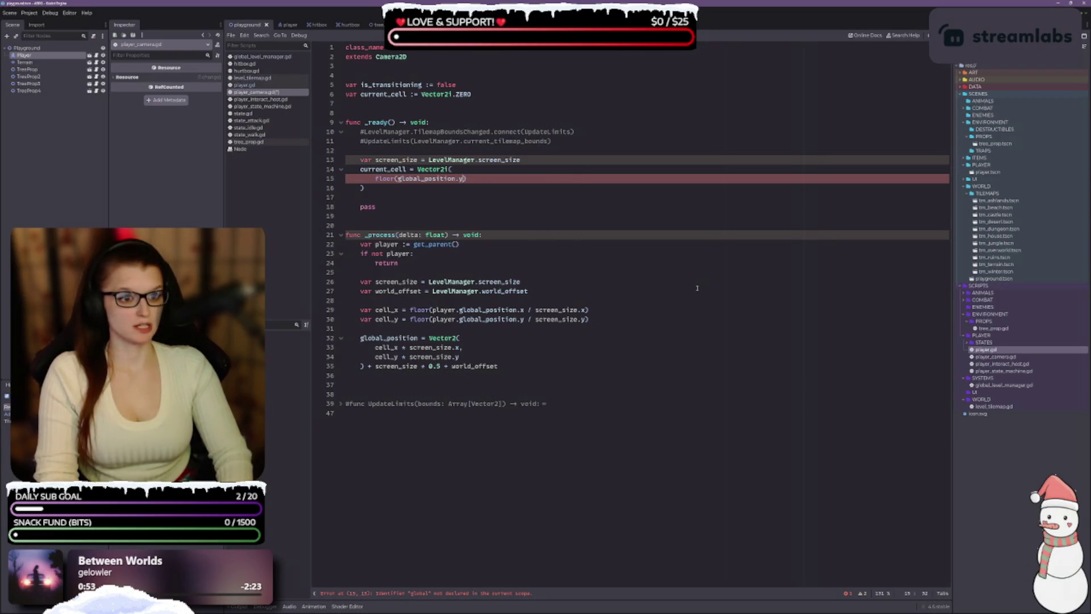
type(" / sc")
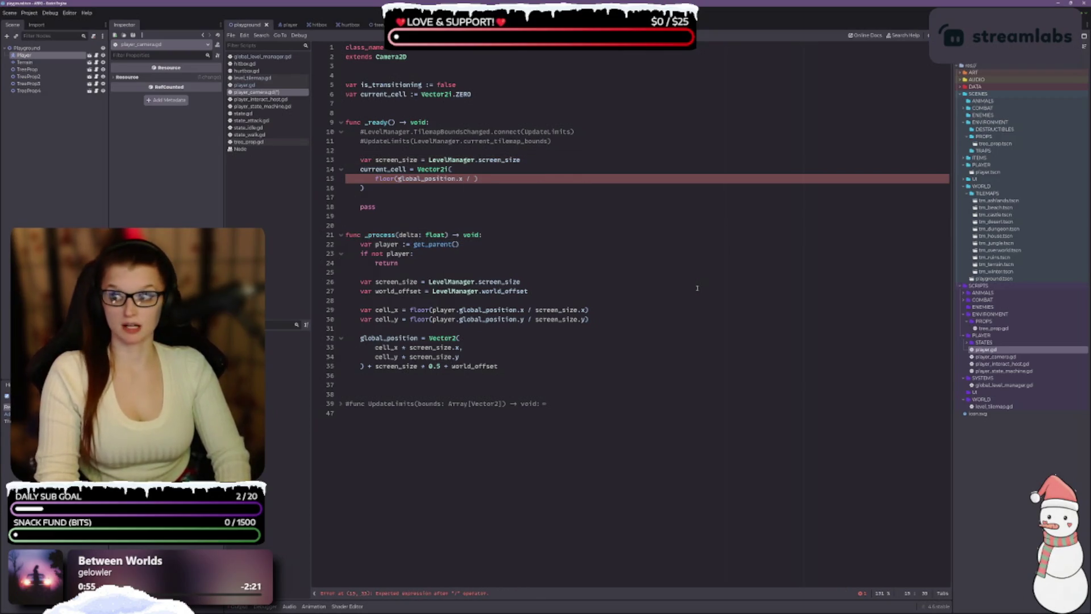
key("Return")
type(".x")
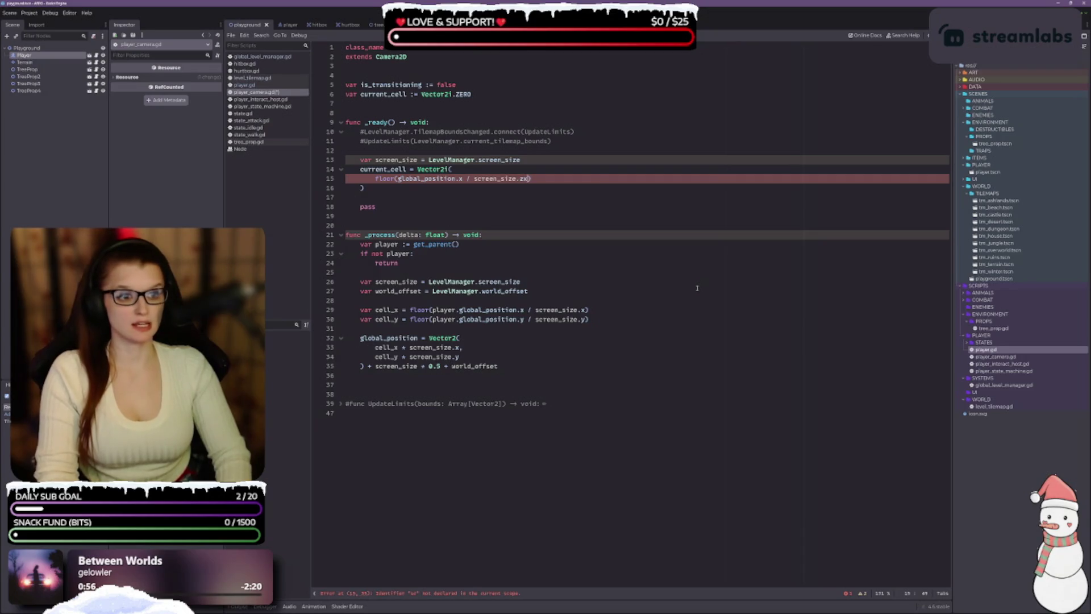
key("Right")
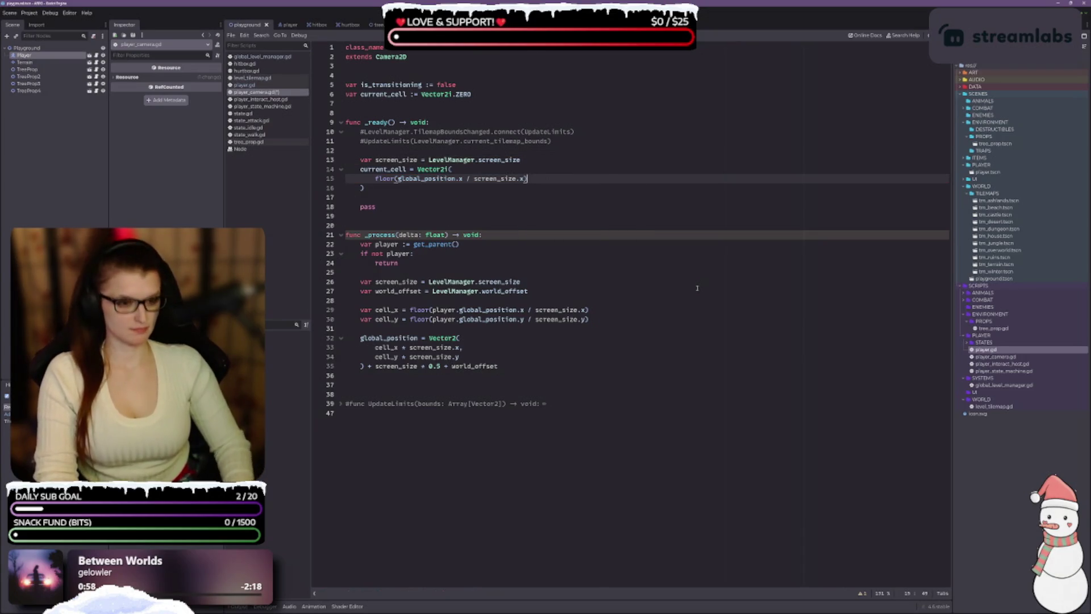
type(",")
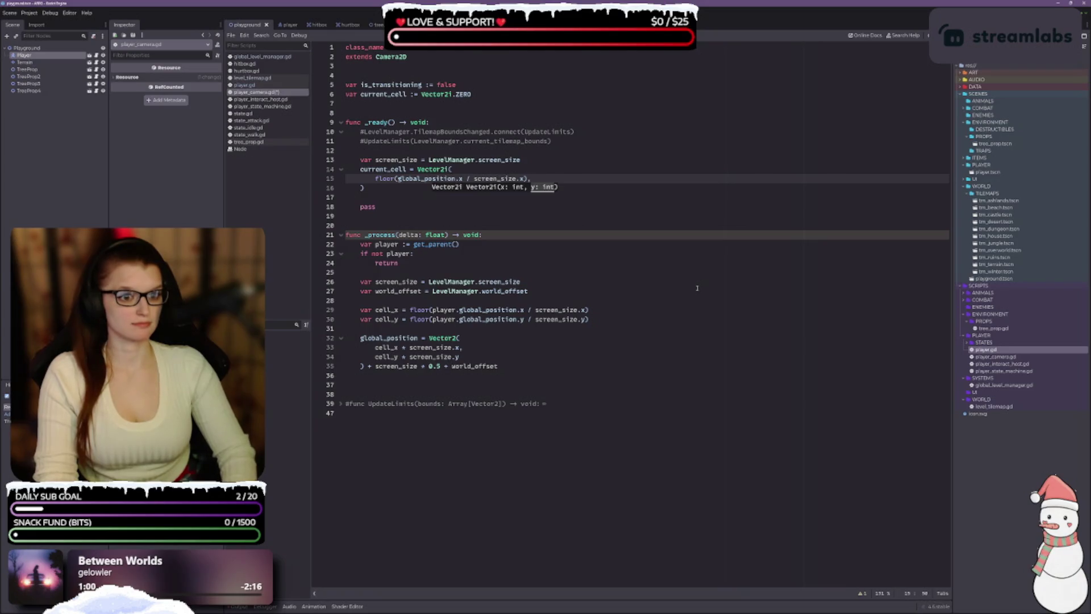
- Add floor(global_position.y / screen_size.y) as the second argument and save the script
key("Return")
type("floo")
type("r(glo")
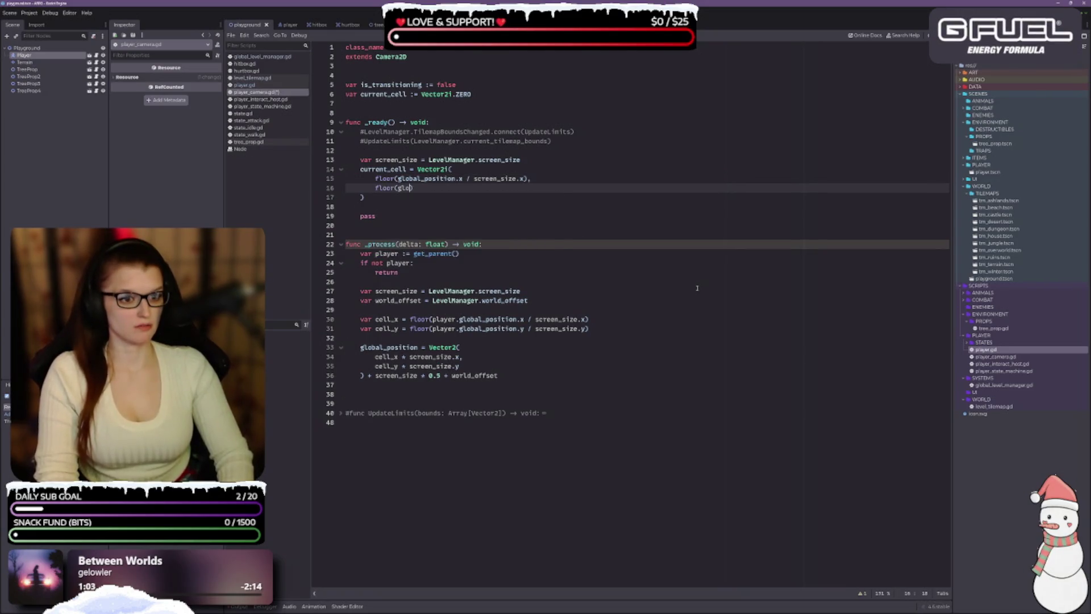
key("Return")
type(".y / scre")
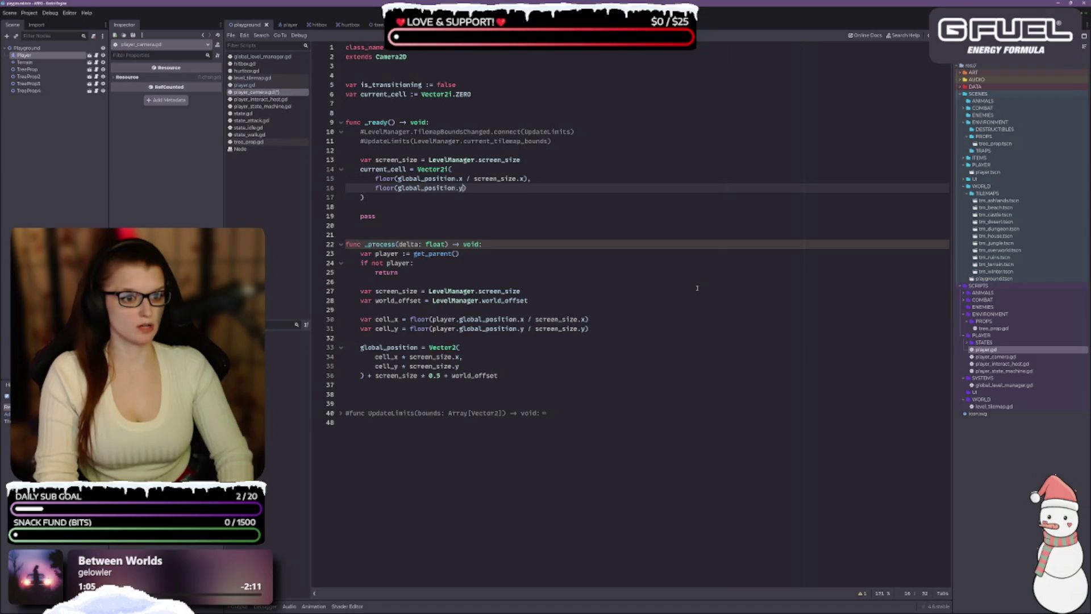
type("e")
key("Return")
type(".y")
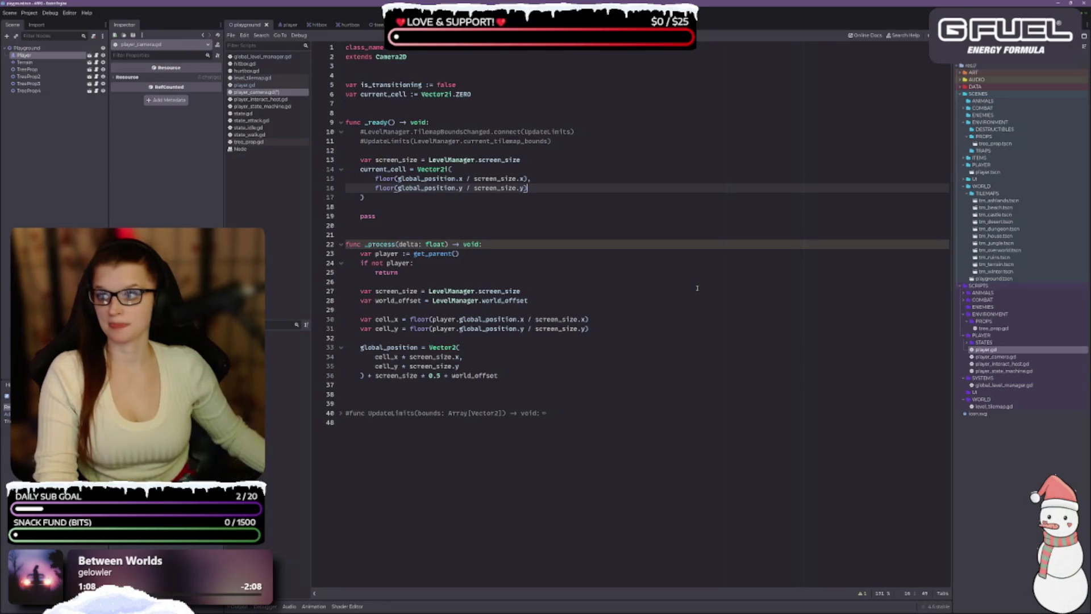
key("Down")
key("Down")
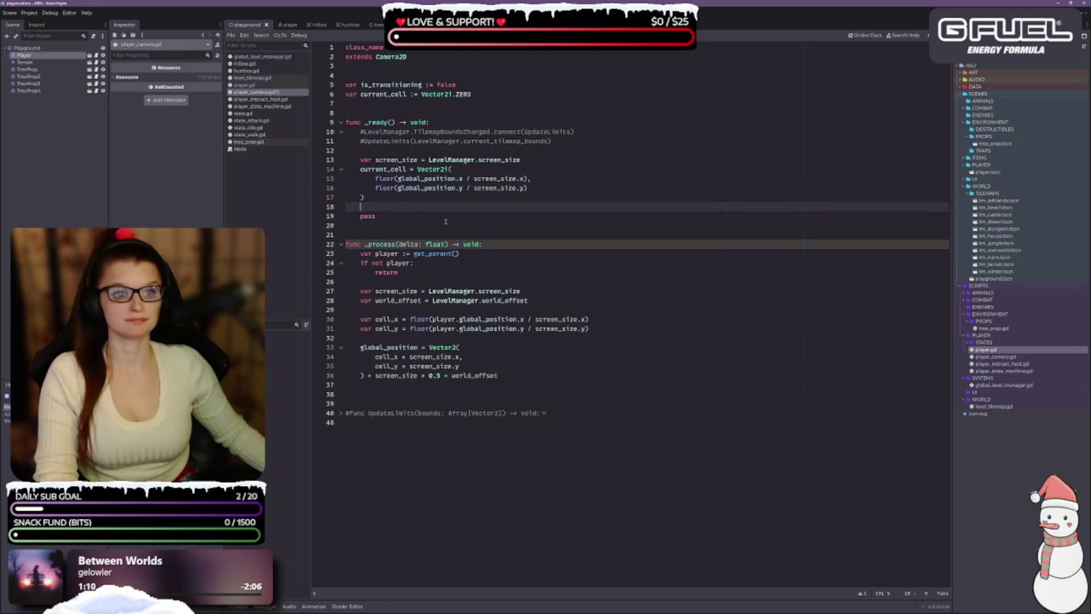
key("ctrl+s")
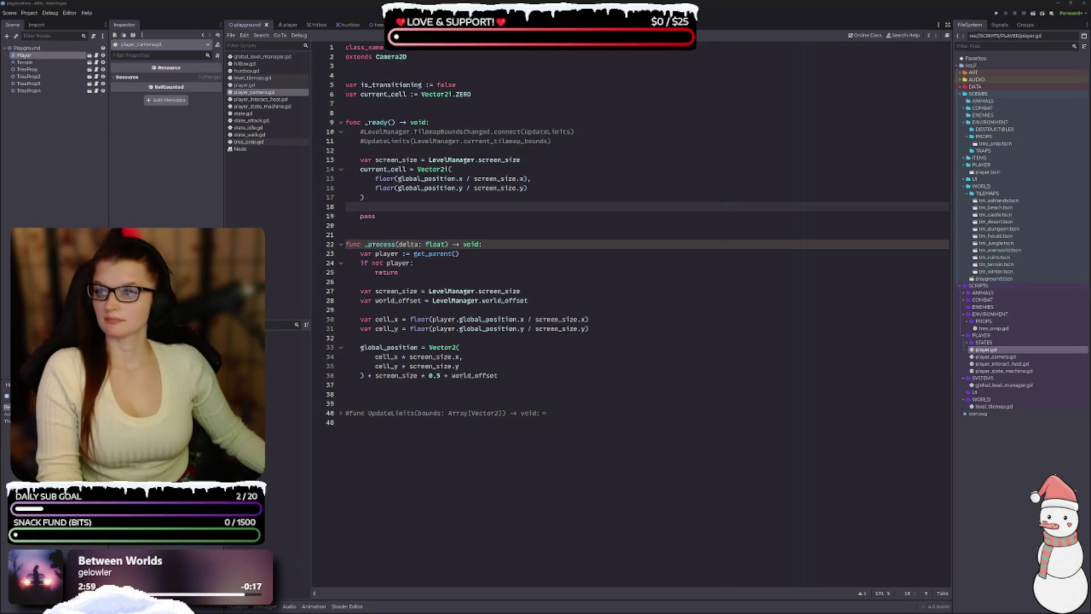
left_click(426, 271)
left_click(362, 254)
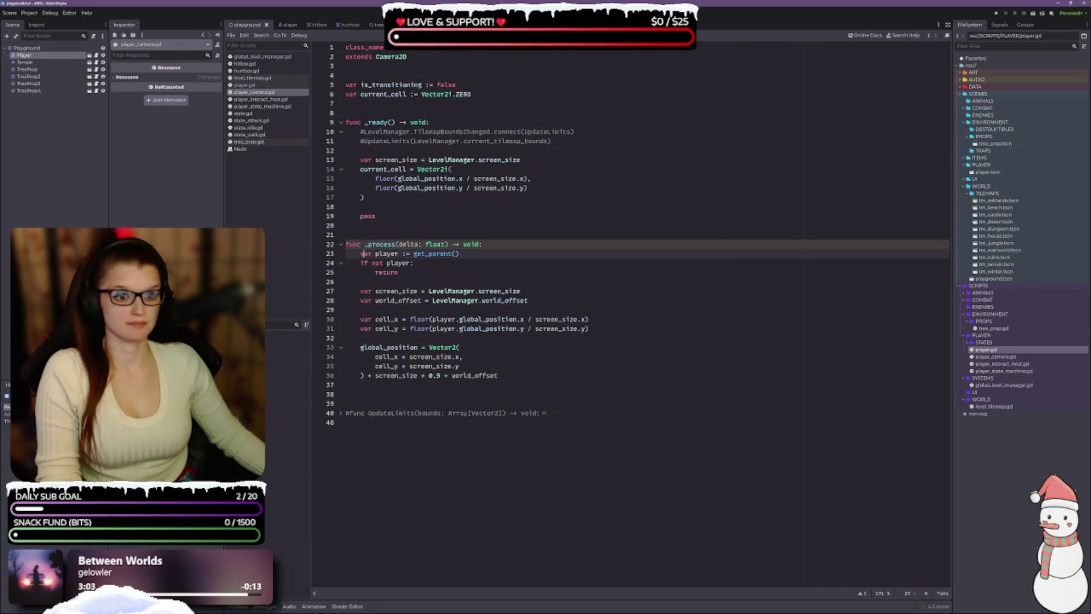
- Add 'if is_transitioning: return' at the top of _process
key("Return")
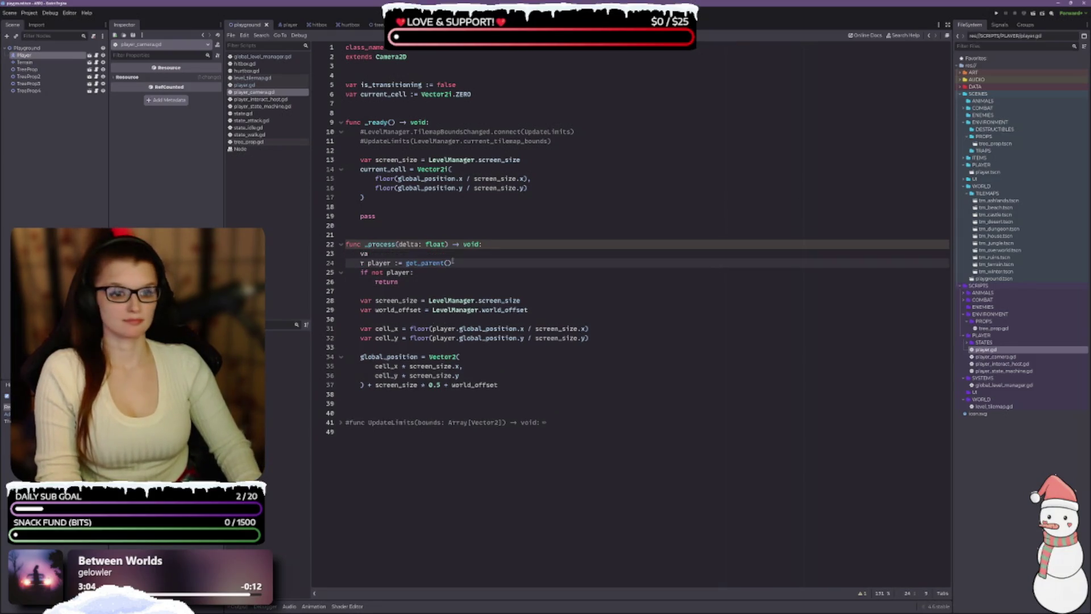
key("ctrl+z")
key("Return")
key("Return")
key("Up")
key("Up")
type("if is")
key("Return")
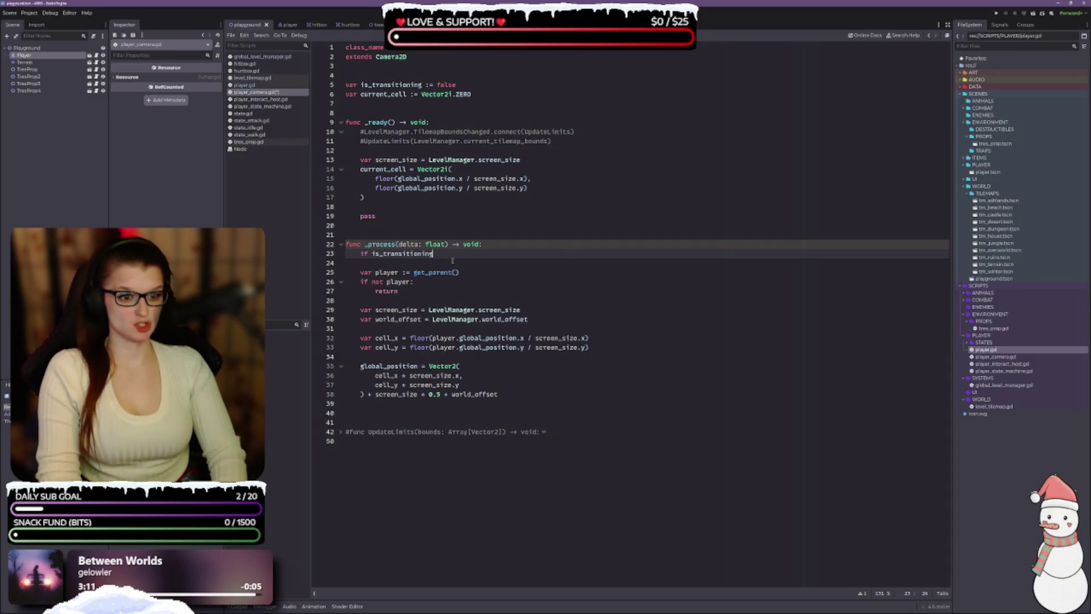
type(":")
key("Return")
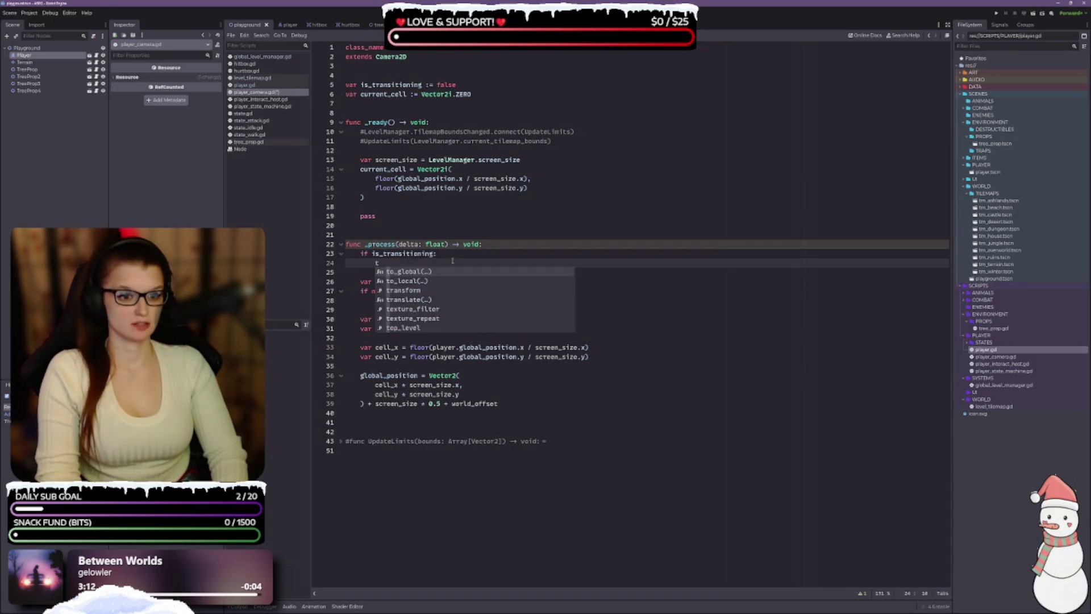
type("return")
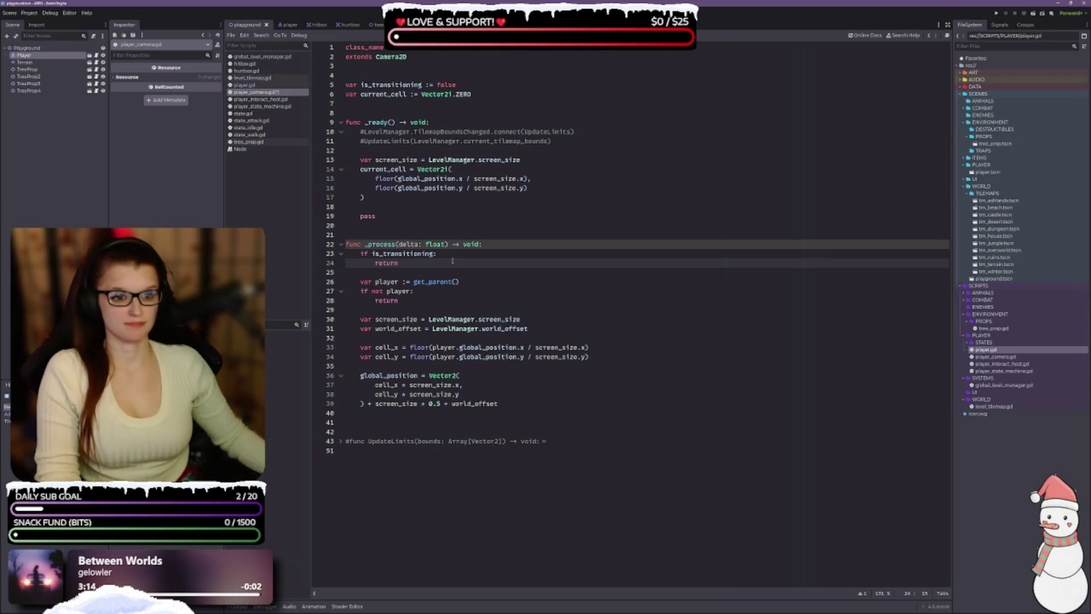
- Place the caret on the empty line after the world_offset line
left_click(441, 292)
left_click(421, 301)
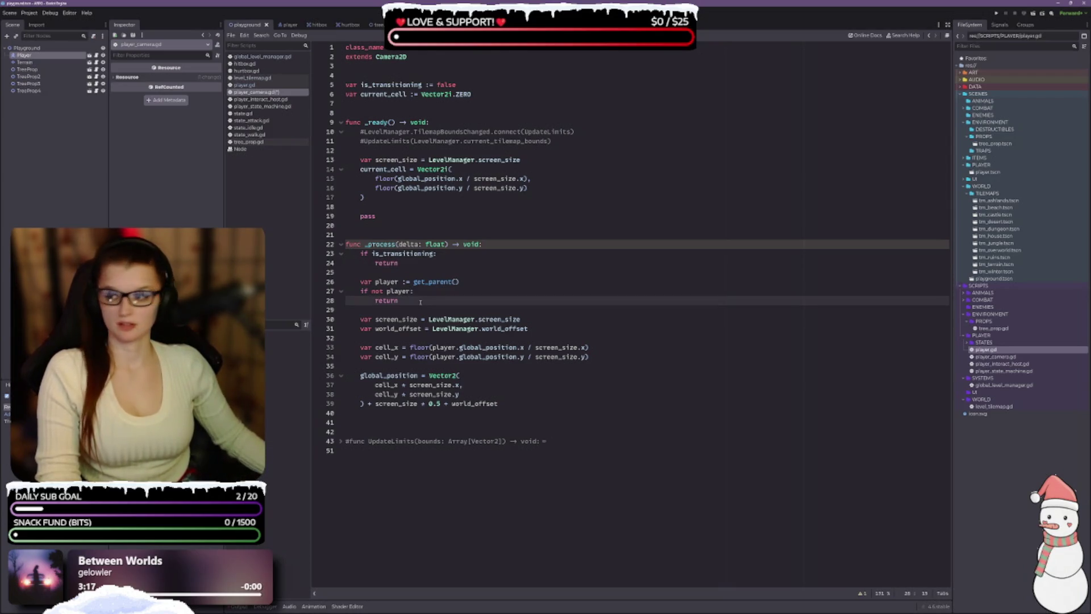
left_click(526, 279)
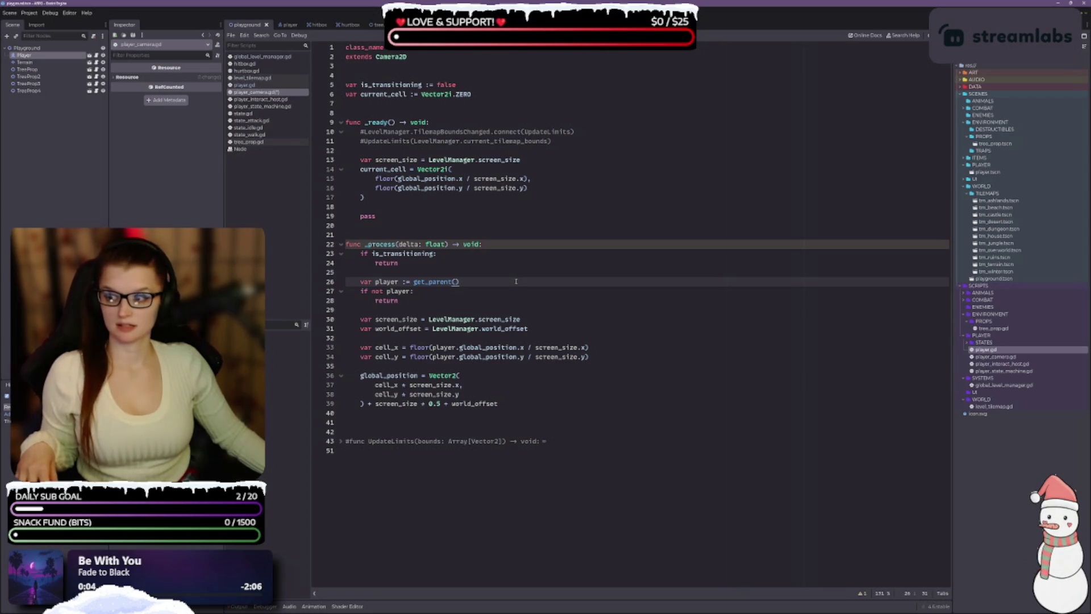
left_click(582, 325)
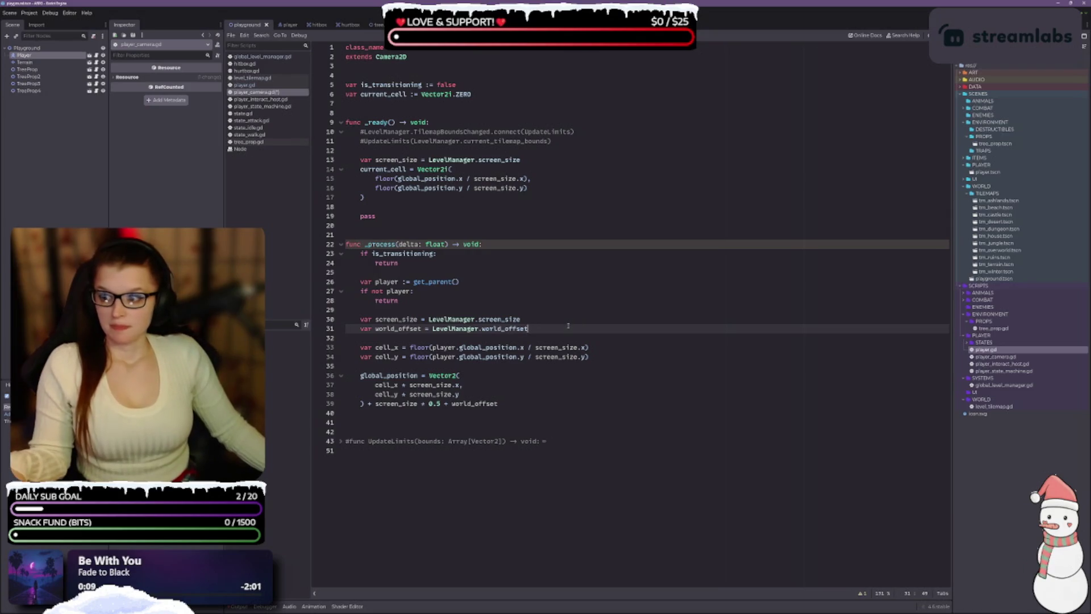
left_click(524, 367)
left_click(492, 340)
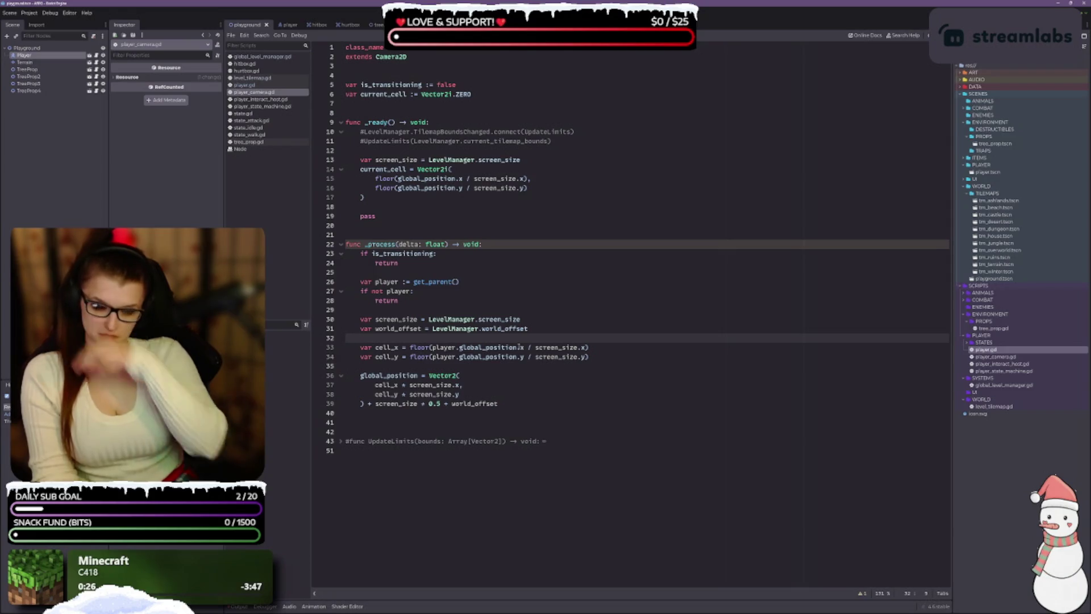
- Declare 'var new_cell = Vector2i(' using the copied floored x cell expression as first argument
key("Return")
key("Return")
key("Up")
type("var new_cell")
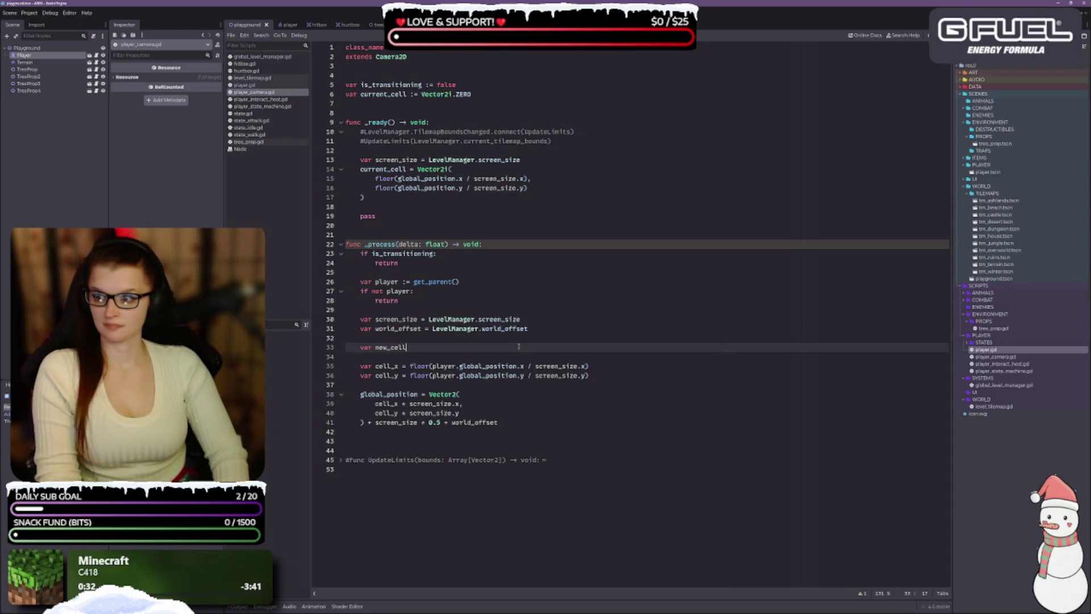
type(" = Vec")
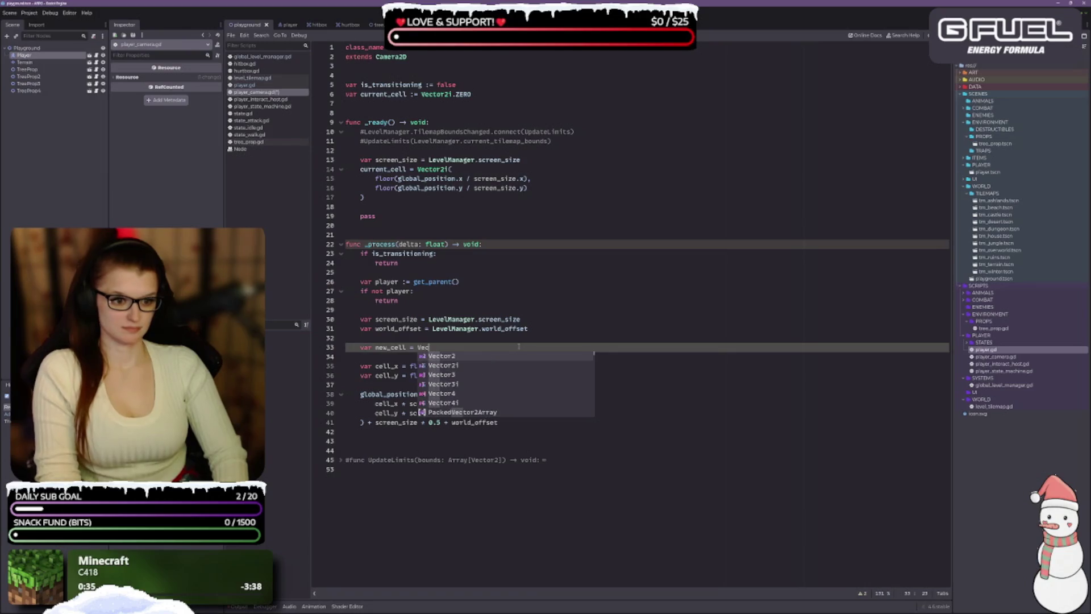
key("Down")
key("Return")
type("(")
key("Return")
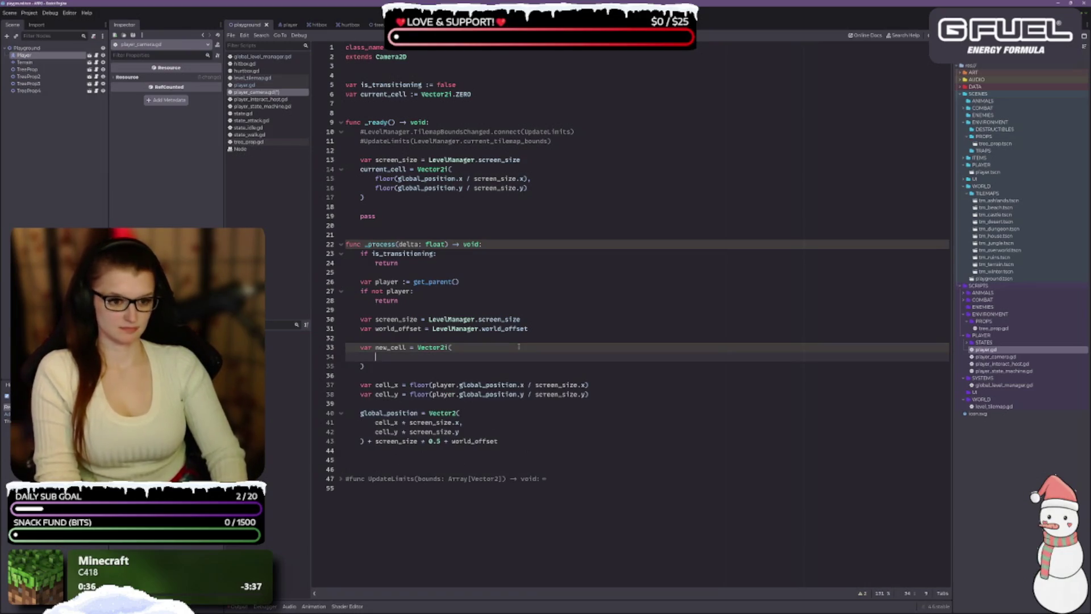
key("Tab")
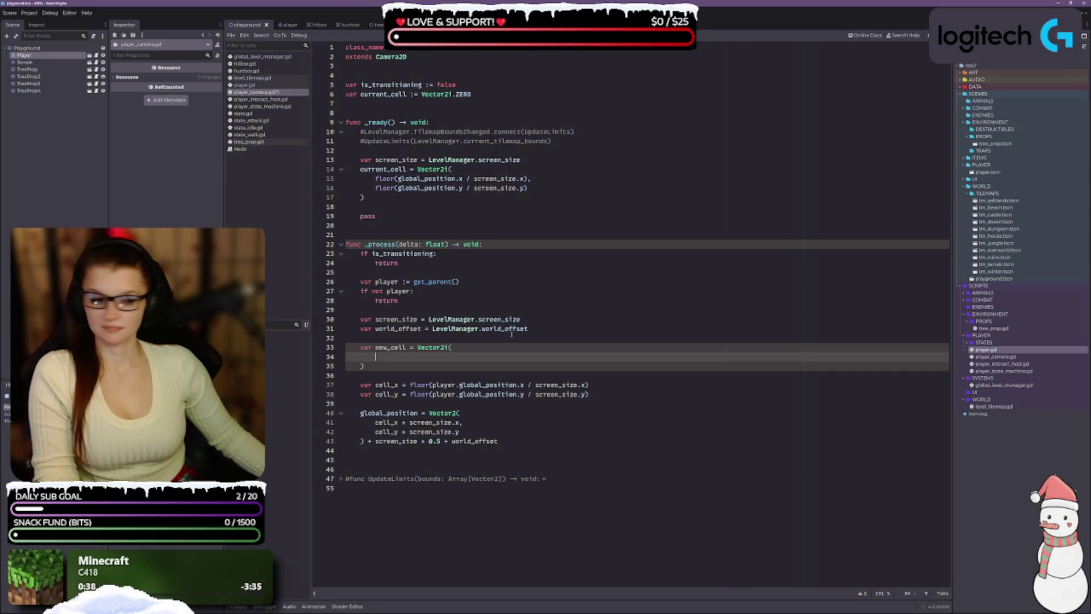
left_click_drag(608, 385, 409, 385)
key("ctrl+c")
left_click(412, 362)
key("ctrl+v")
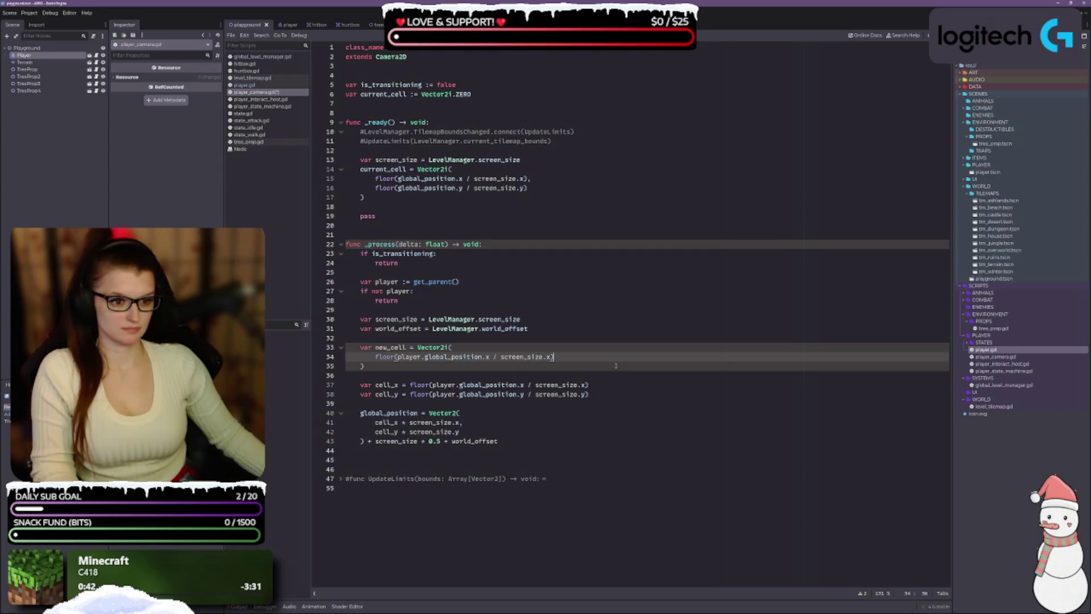
- Paste the floored y cell expression as the second argument and save the script
type(",")
key("Return")
left_click_drag(590, 404, 409, 403)
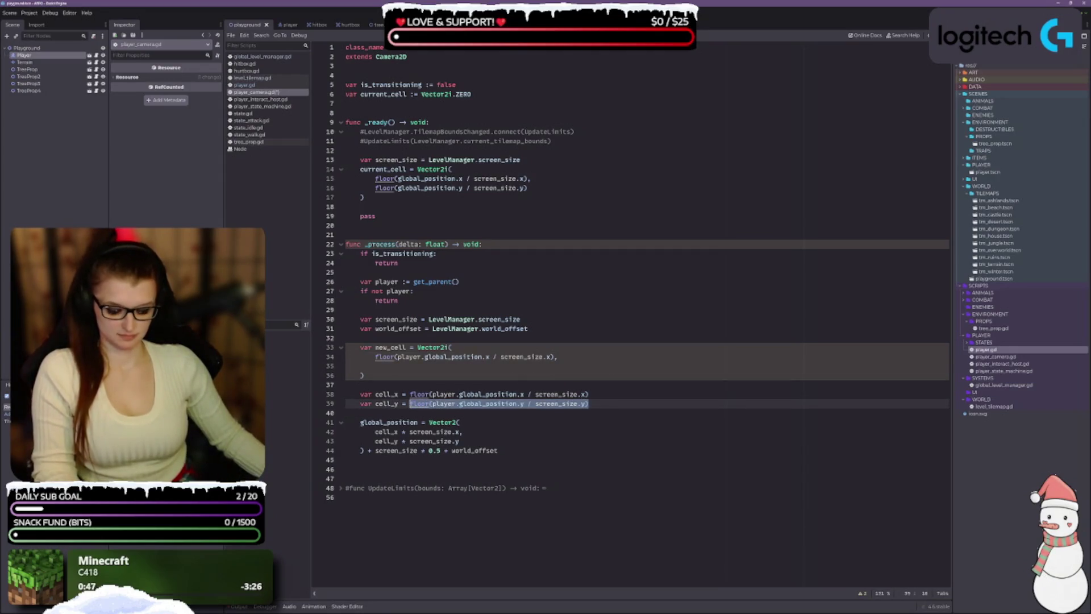
left_click(546, 364)
key("ctrl+v")
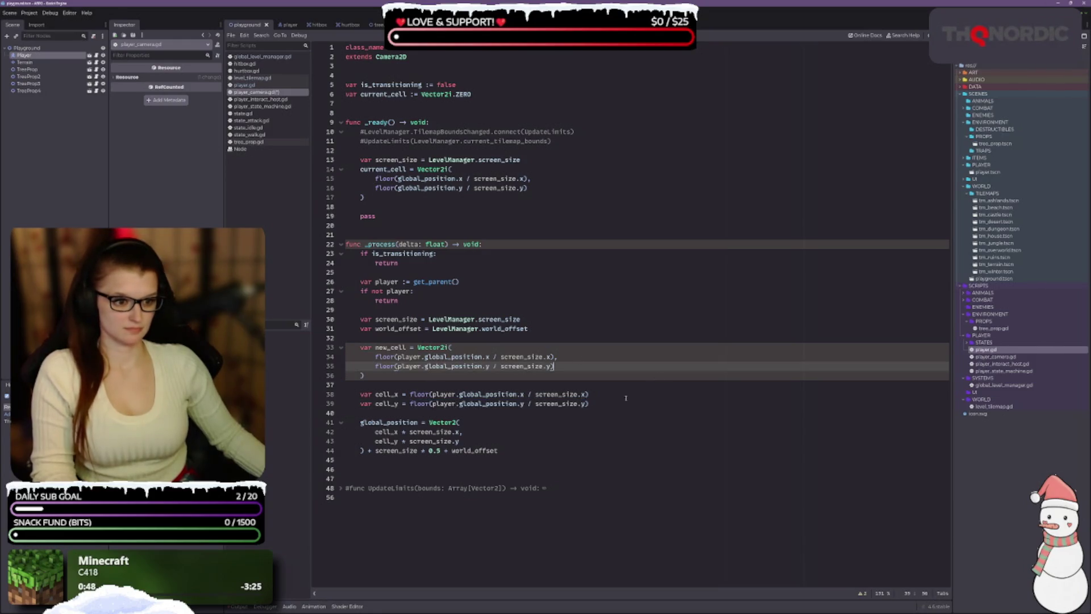
key("ctrl+s")
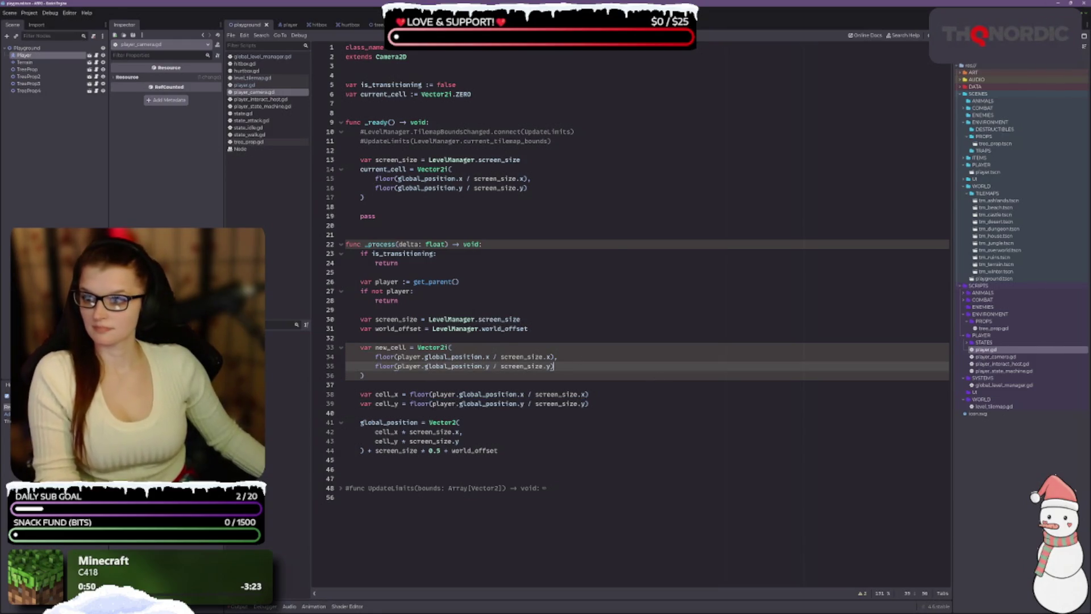
left_click(405, 376)
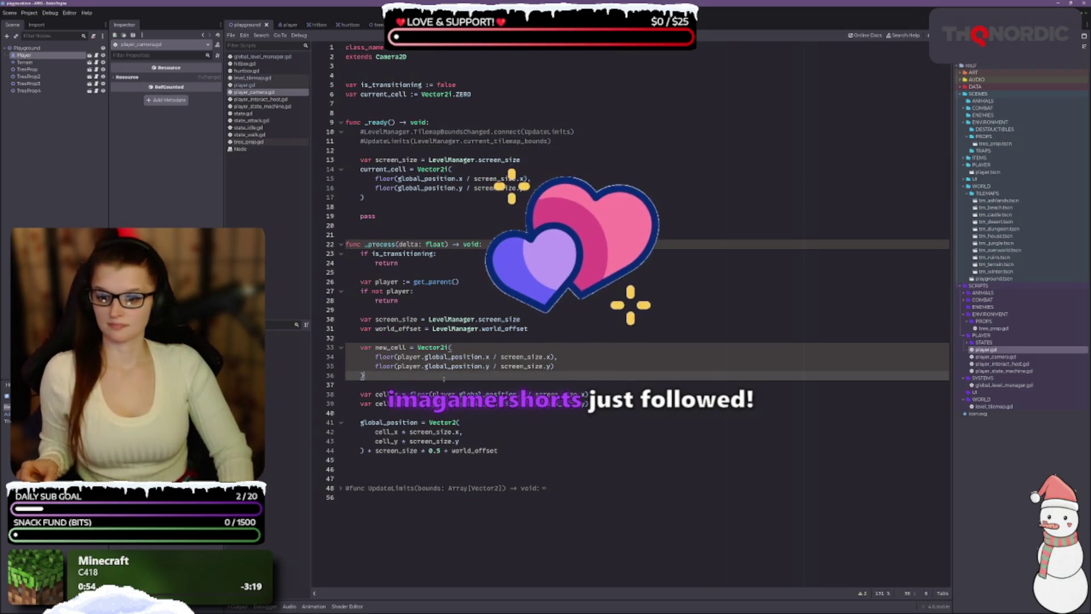
key("Return")
key("Return")
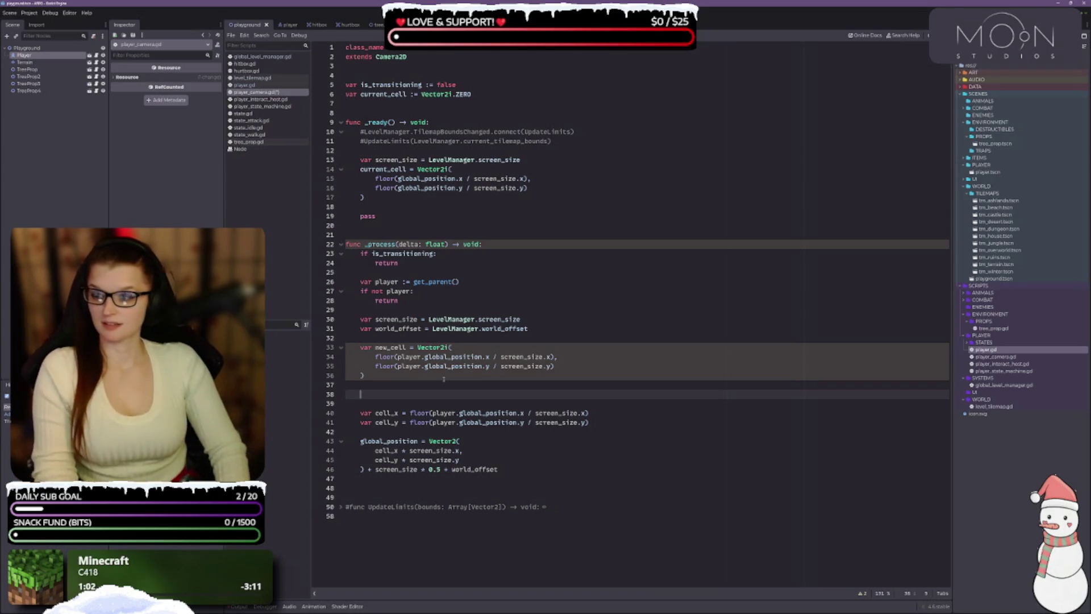
- Add 'if new_cell != current_cell:' calling start_transition(new_cell) in _process
type("if new")
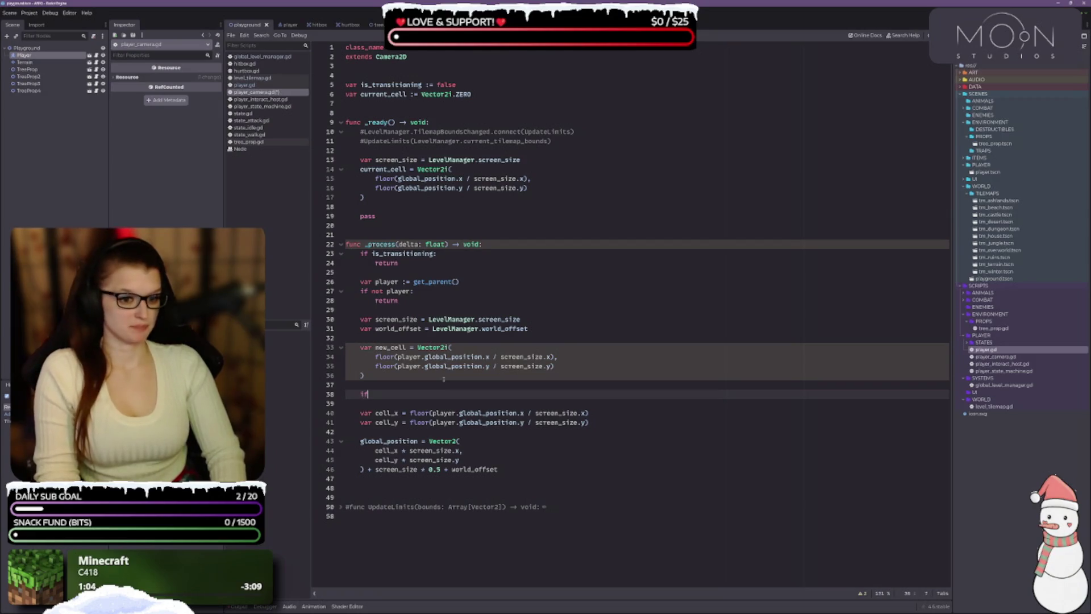
key("Return")
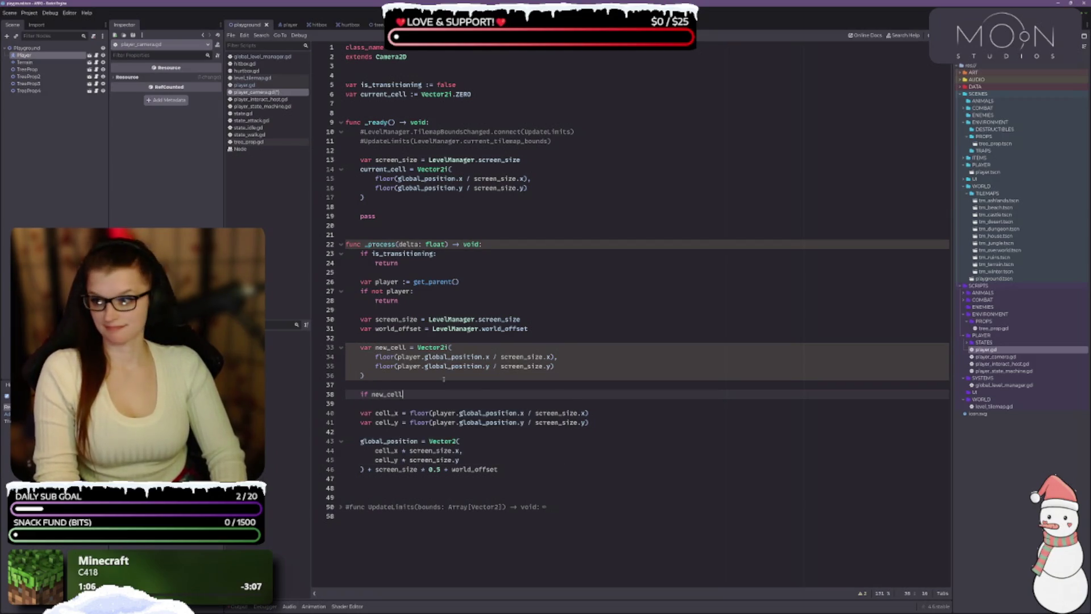
type("!= ")
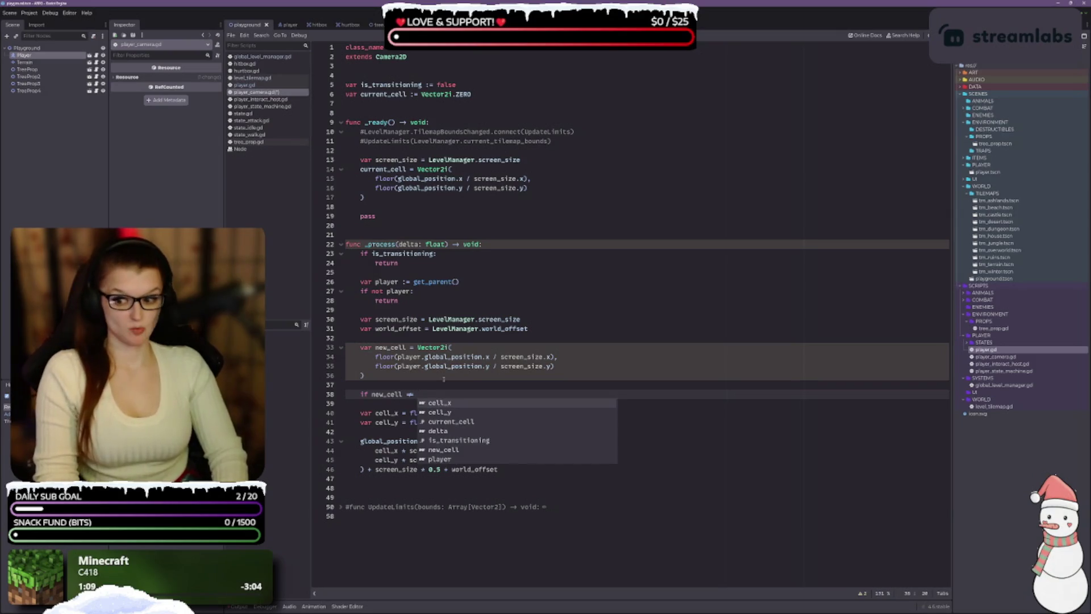
type("curr")
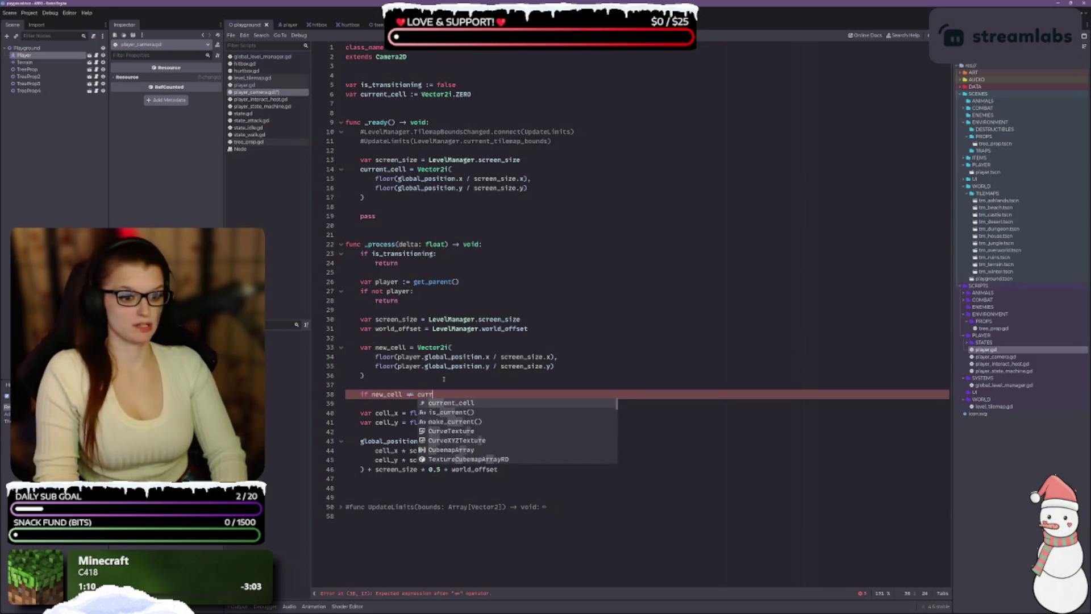
key("Return")
type(":")
key("Return")
type("star")
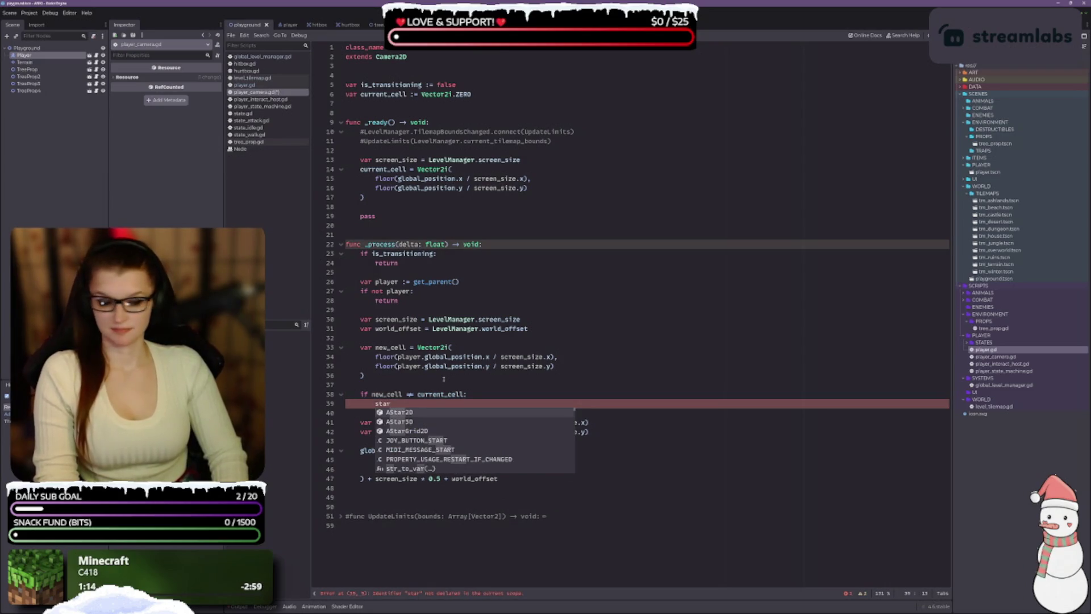
type("t")
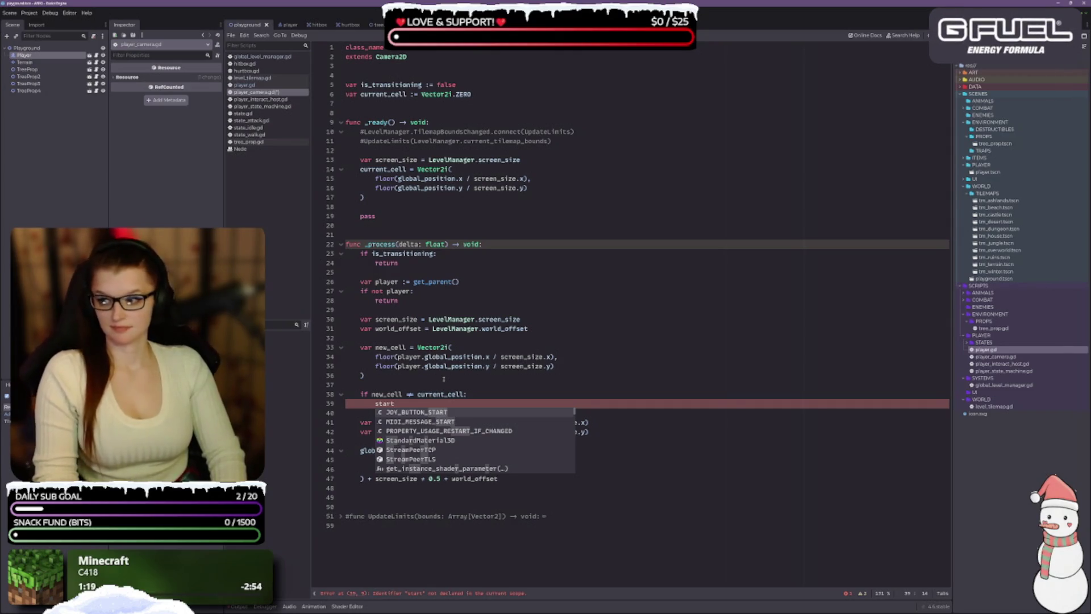
type("_tran")
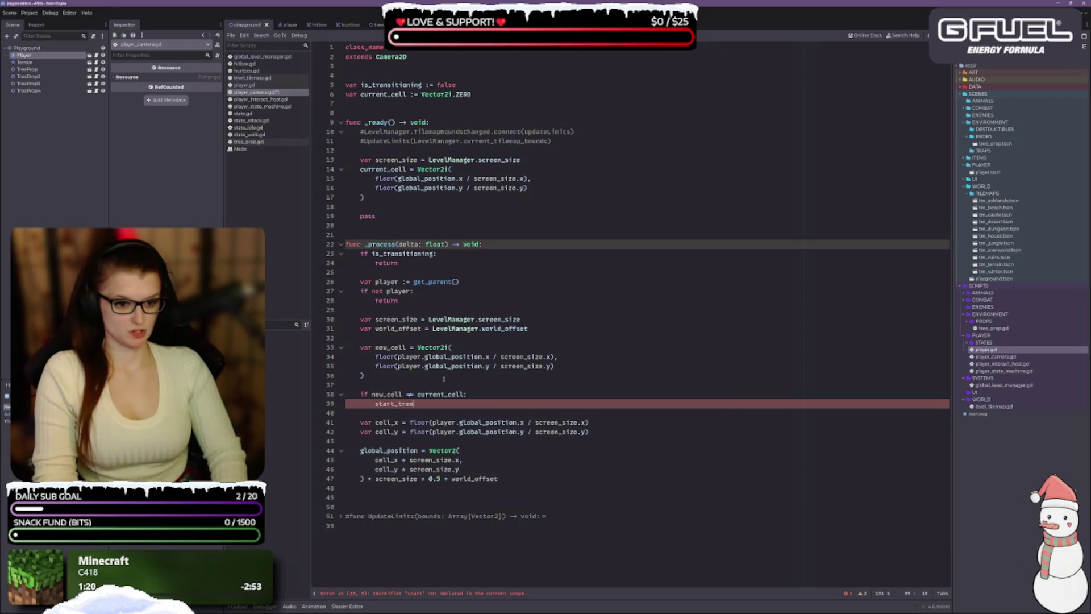
type("ition")
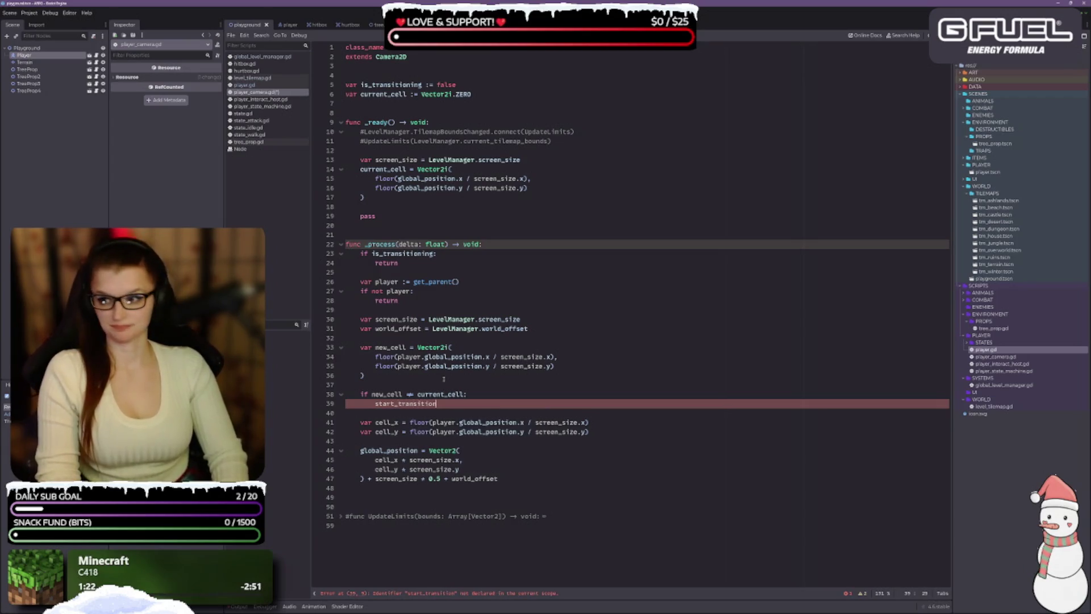
type("(new_cell)")
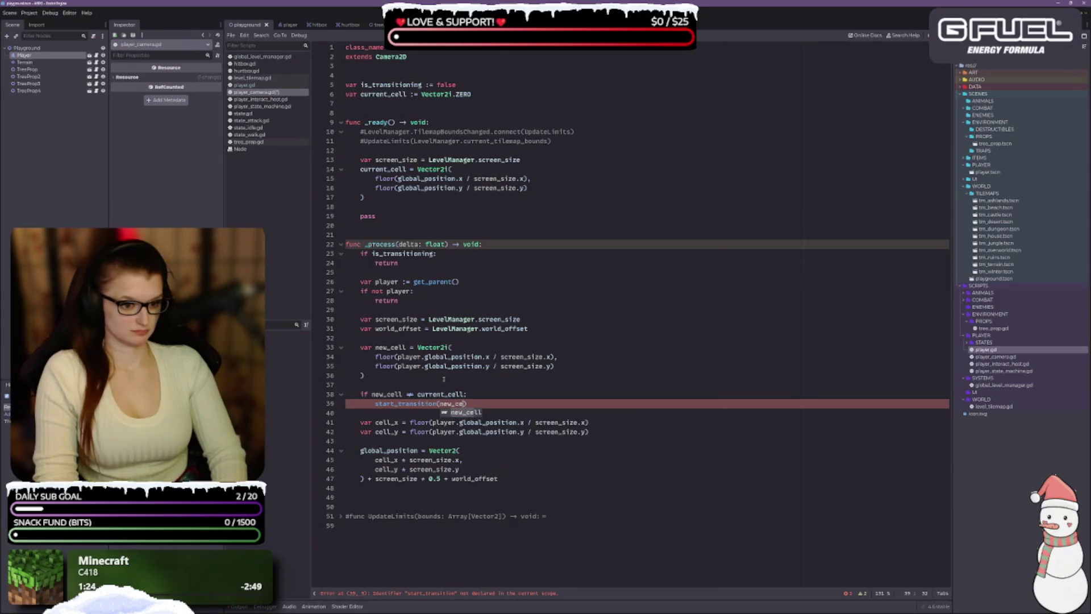
type(")")
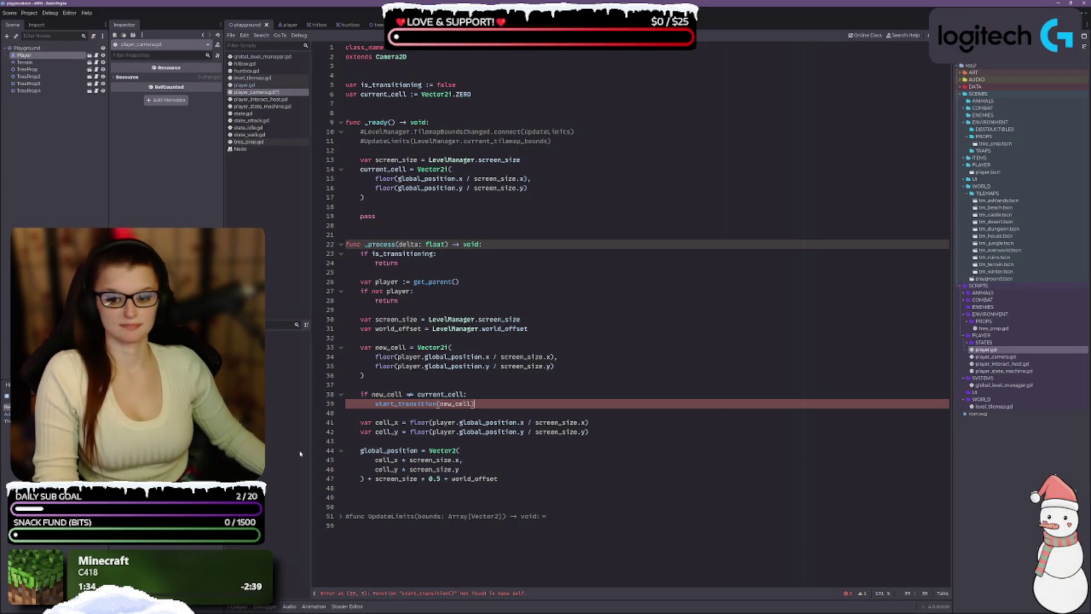
left_click(400, 498)
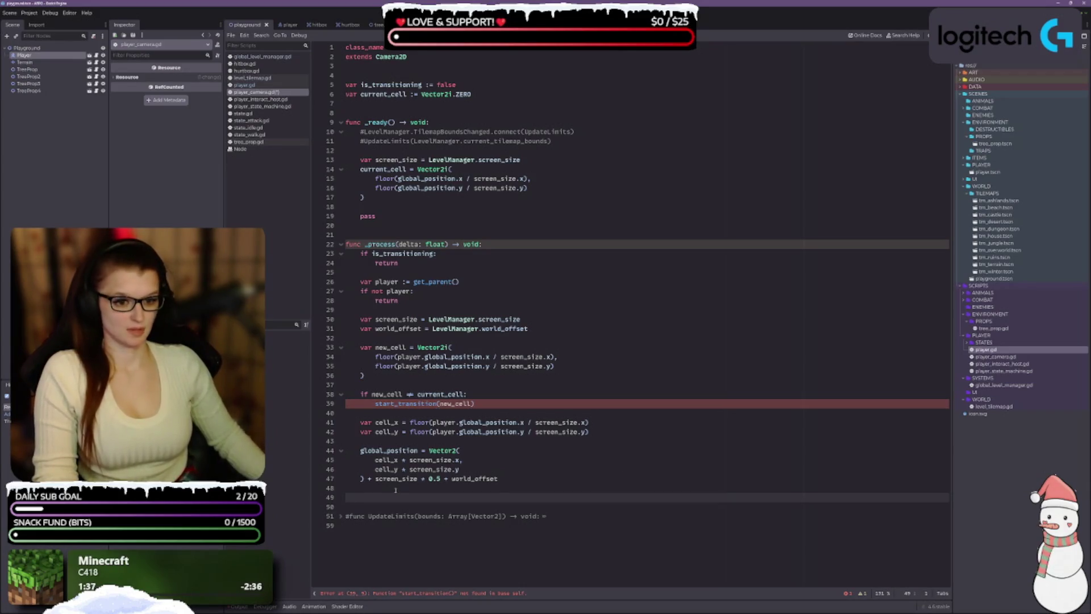
- Declare 'func StartTransition(new_cell: Vector2i) -> void:' on line 50
key("Return")
key("Return")
type("func star")
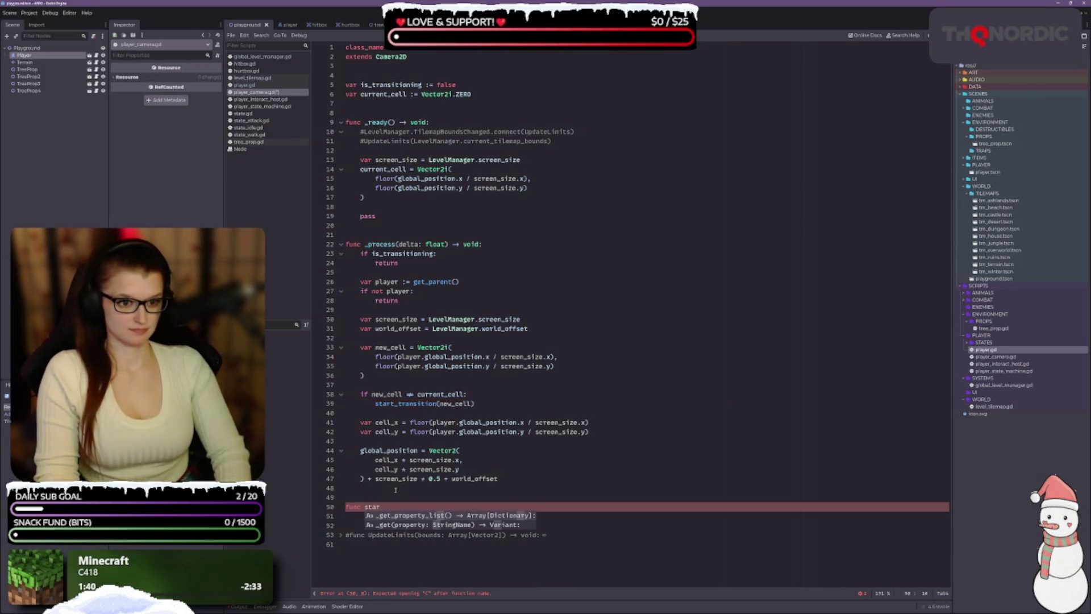
key("BackSpace")
key("BackSpace")
key("BackSpace")
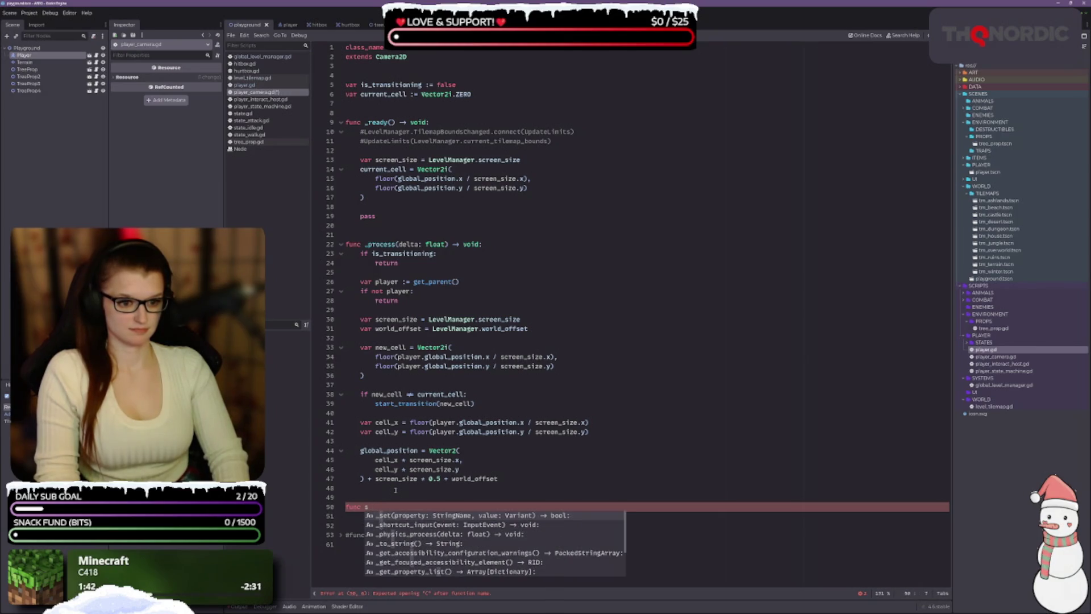
type("Start")
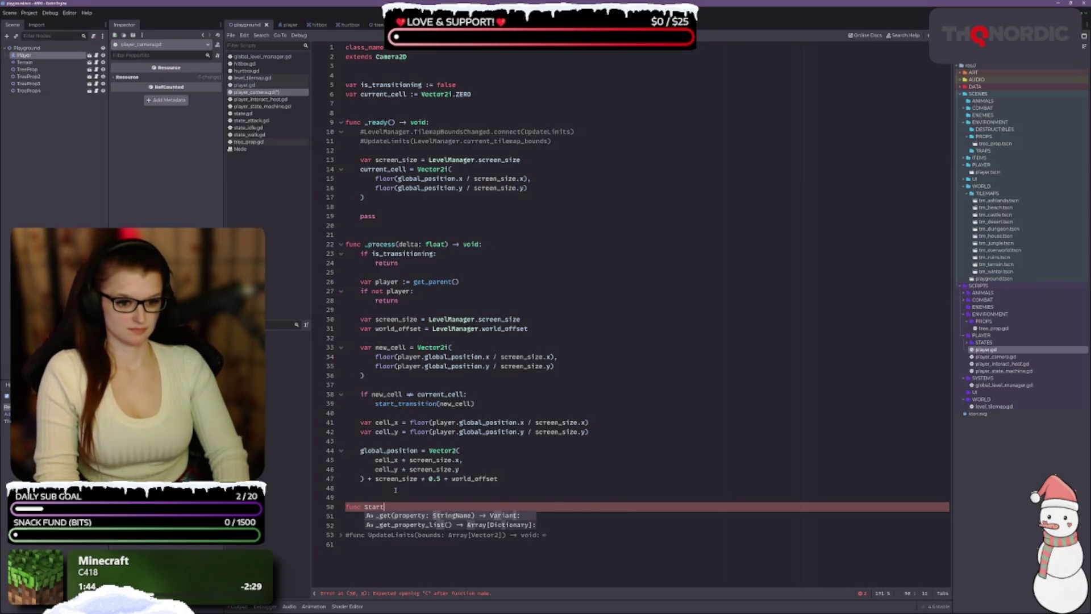
type("Transition")
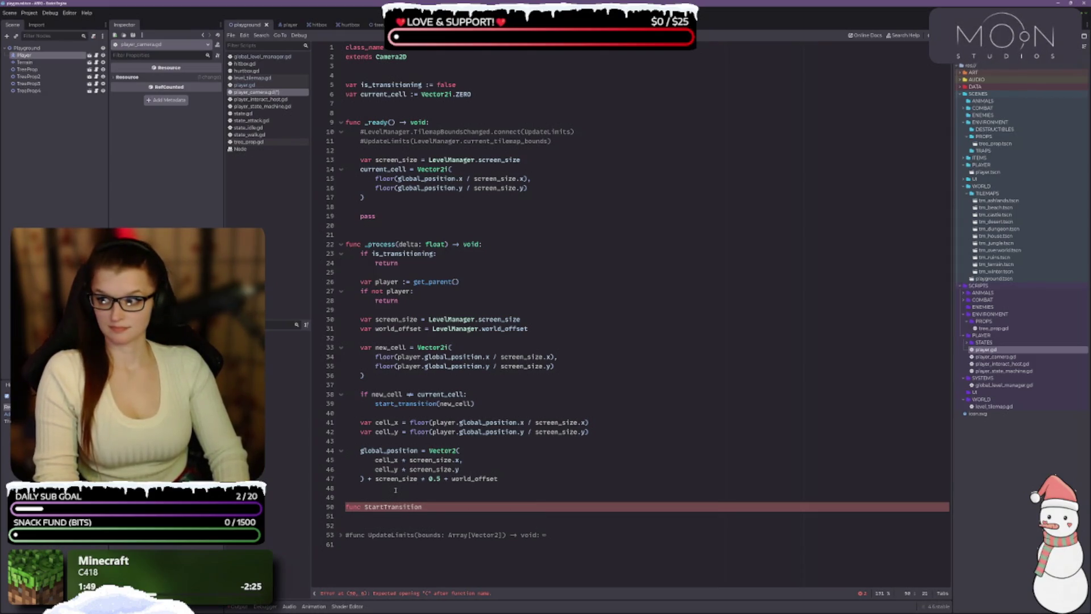
type("(new_")
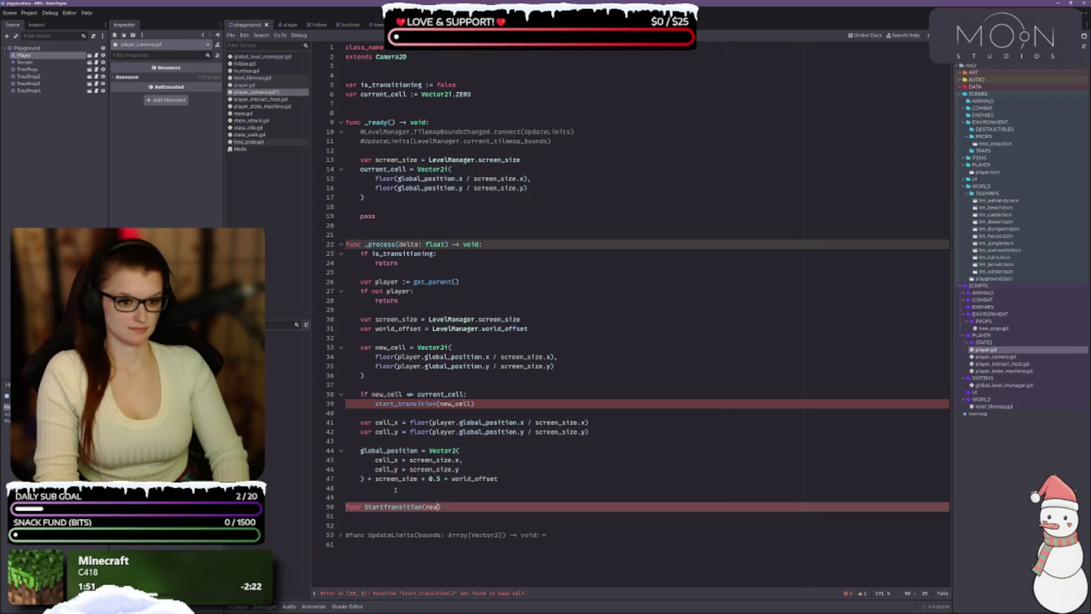
type("cell")
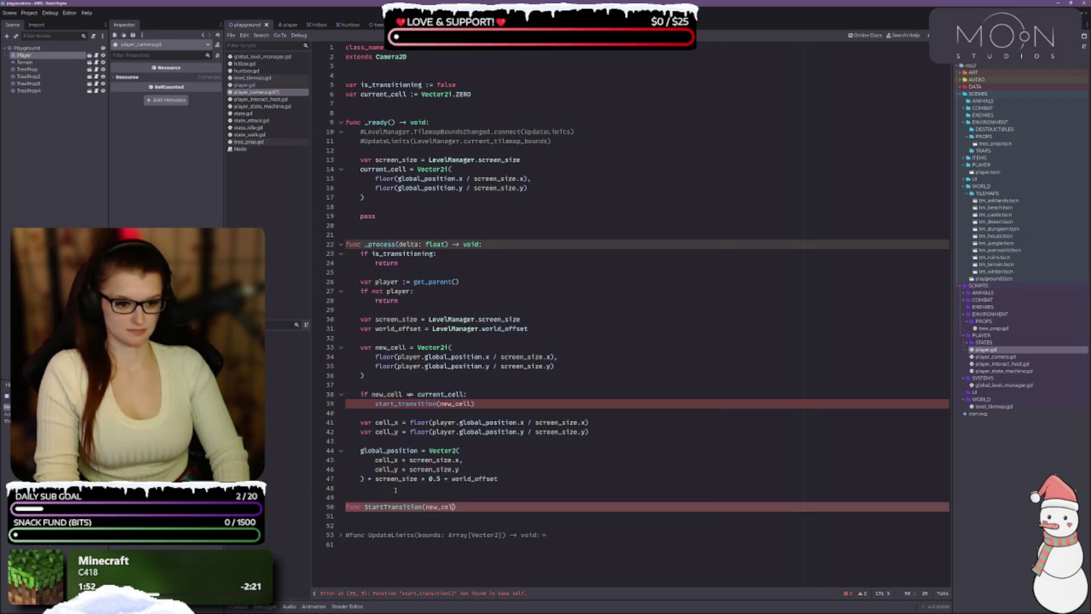
type(": vect")
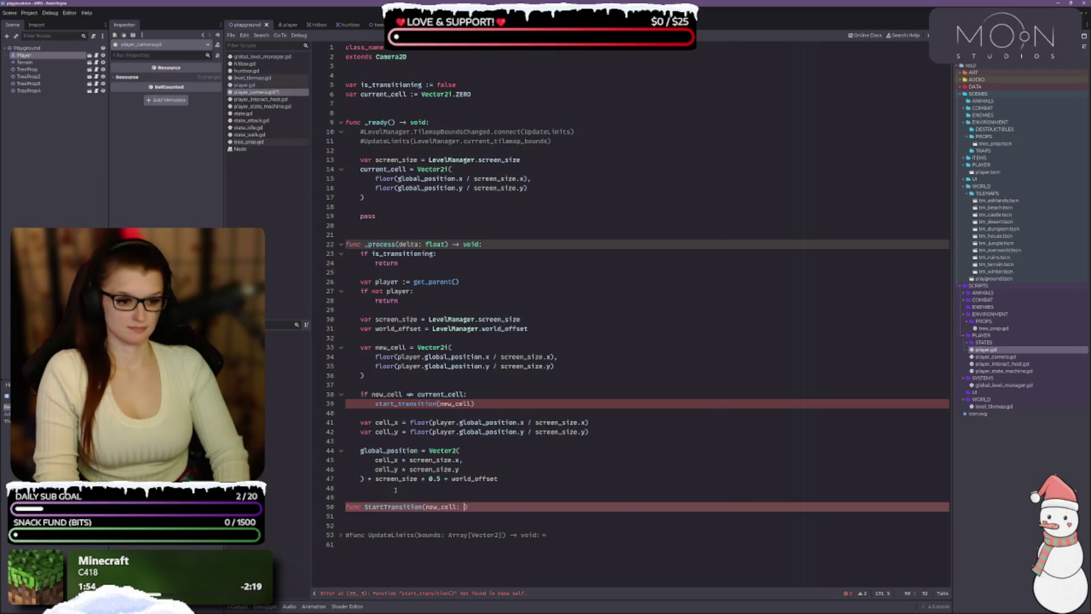
key("BackSpace")
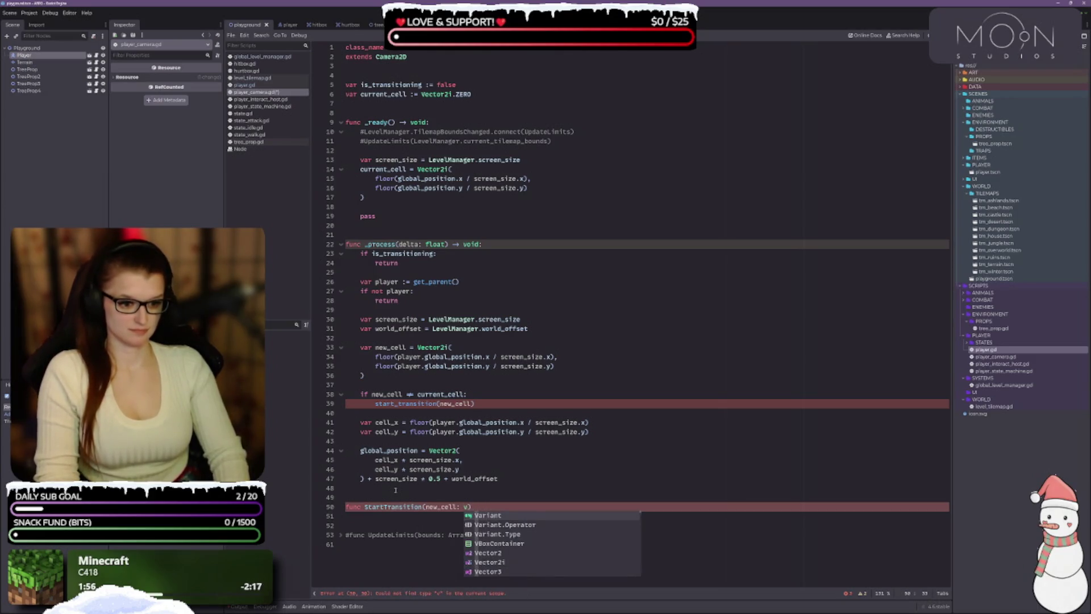
key("Down")
key("Return")
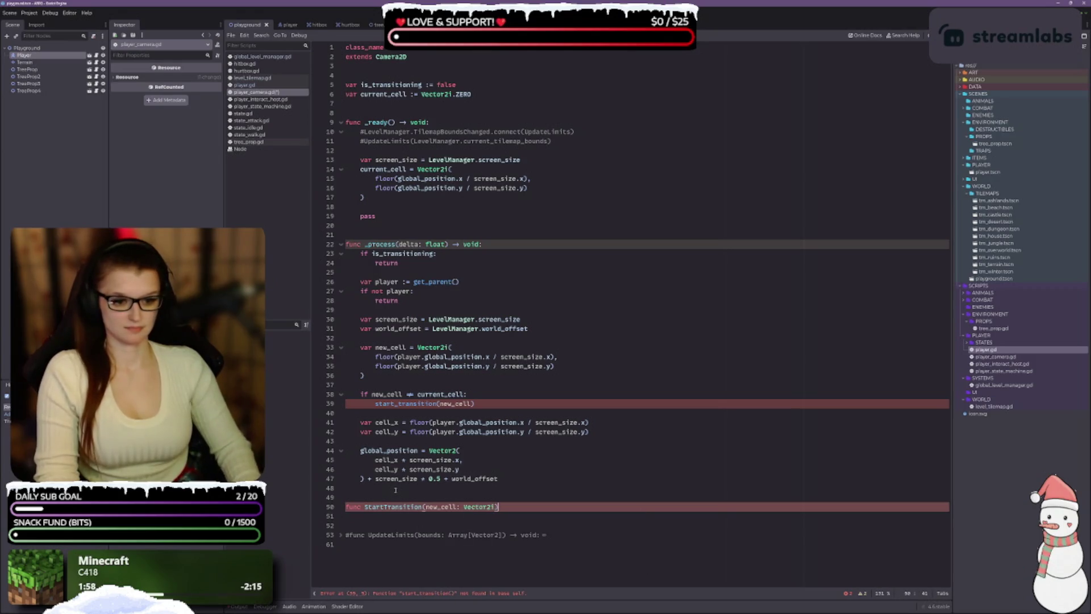
type("> void:")
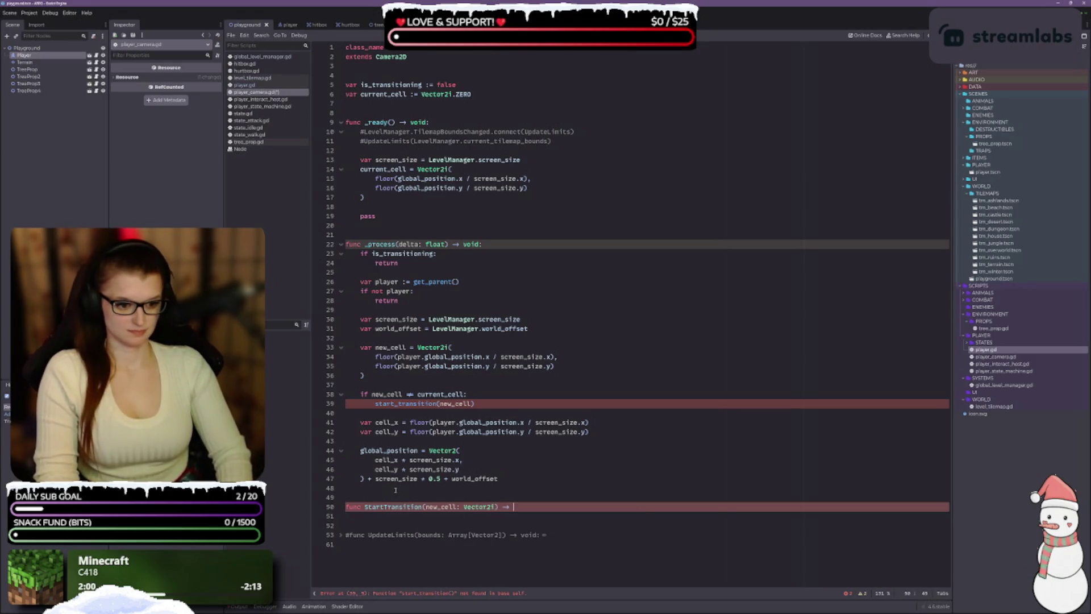
key("Return")
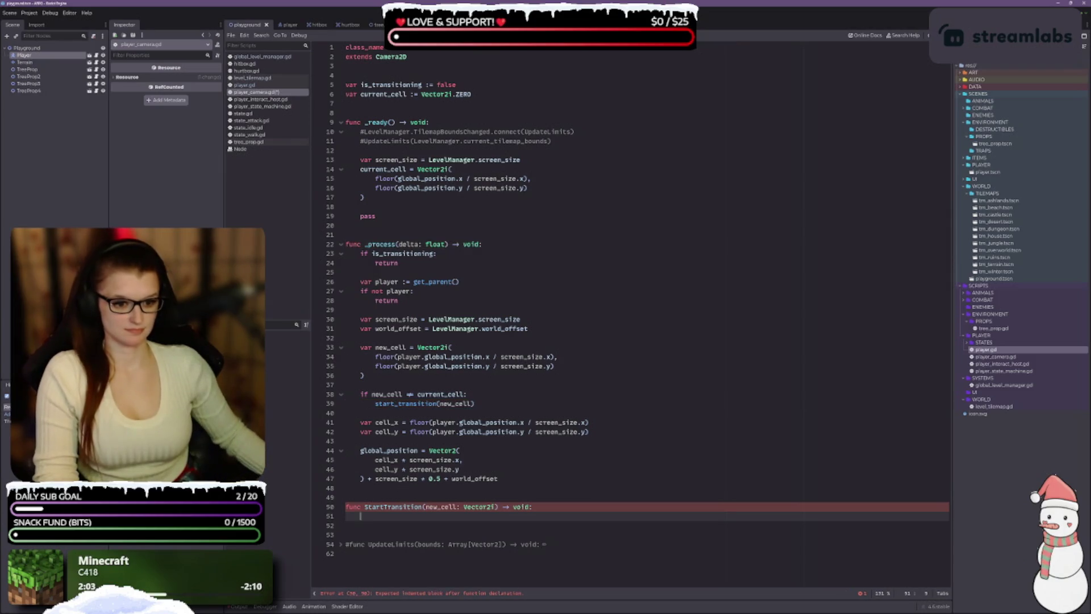
- Rename the start_transition call on line 39 to StartTransition
double_click(405, 403)
type("StartTransition")
left_click(547, 507)
key("Return")
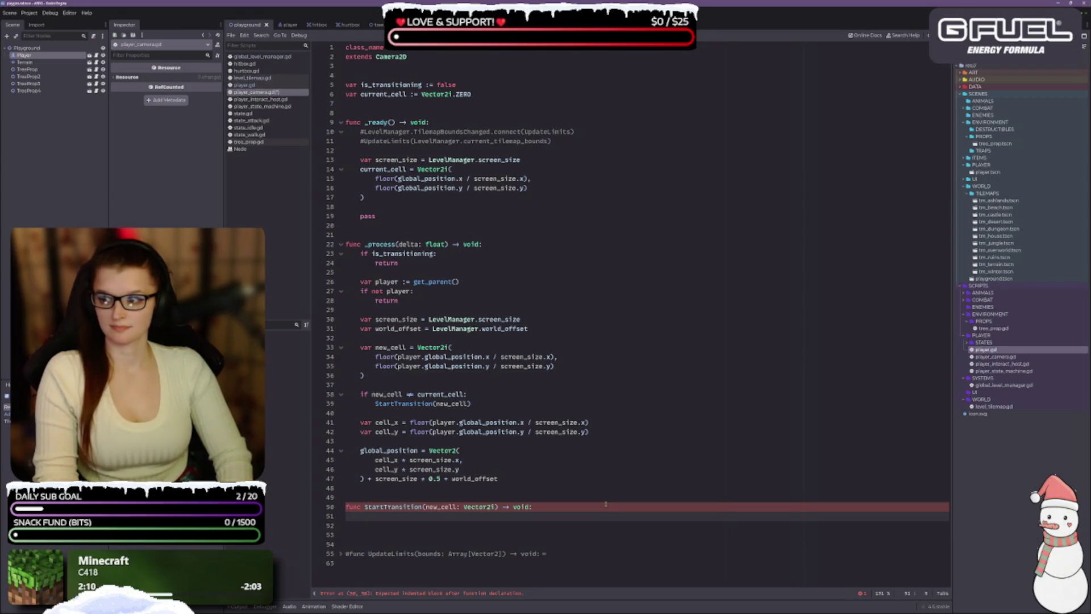
- Set is_transitioning = true and current_cell = new_cell at the start of StartTransition
type("is_")
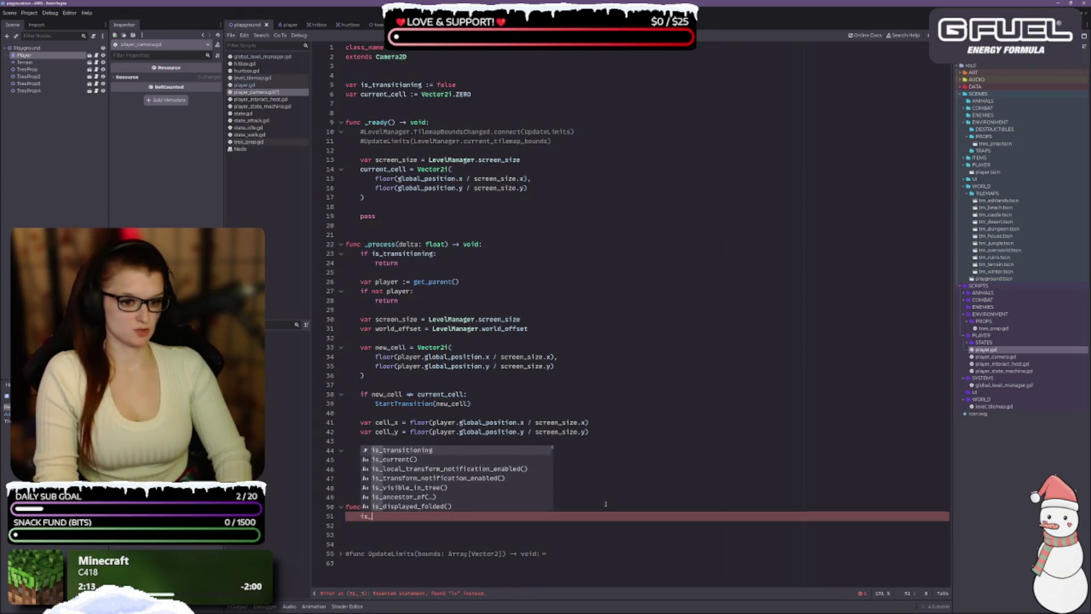
key("Return")
type("= true")
key("Return")
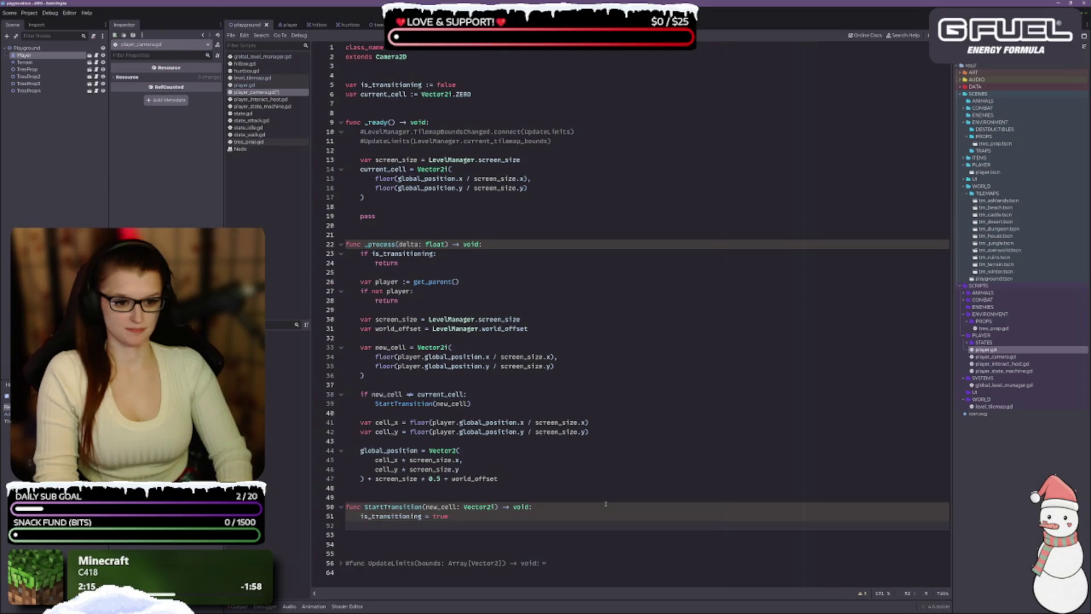
type("curre")
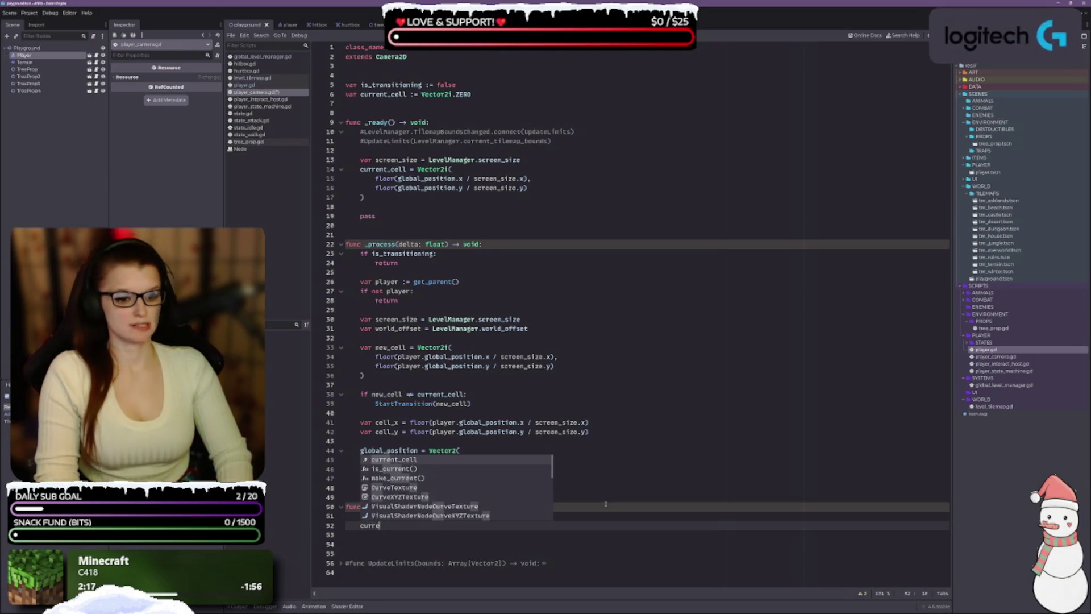
key("Return")
type("= ")
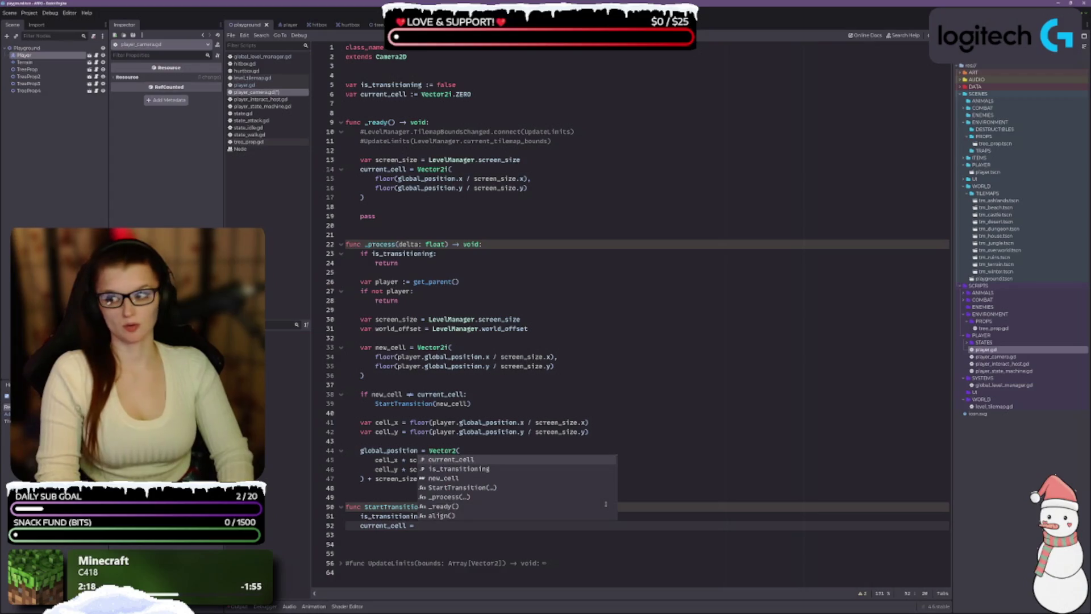
type("new")
key("Return")
key("Return")
key("Return")
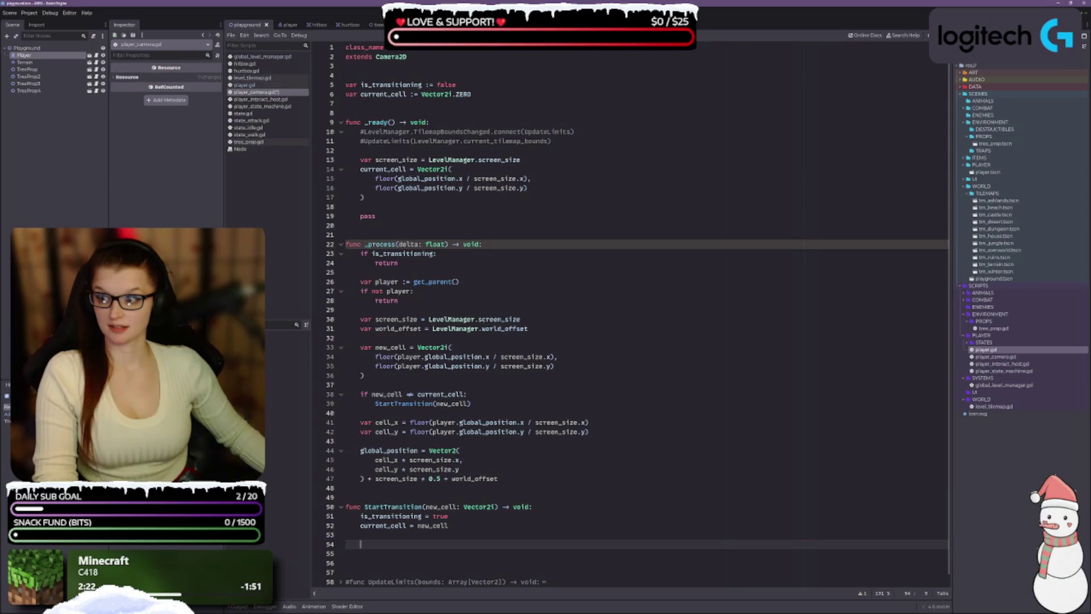
- Declare var player := get_parent() in StartTransition
scroll(564, 369, "down", 1)
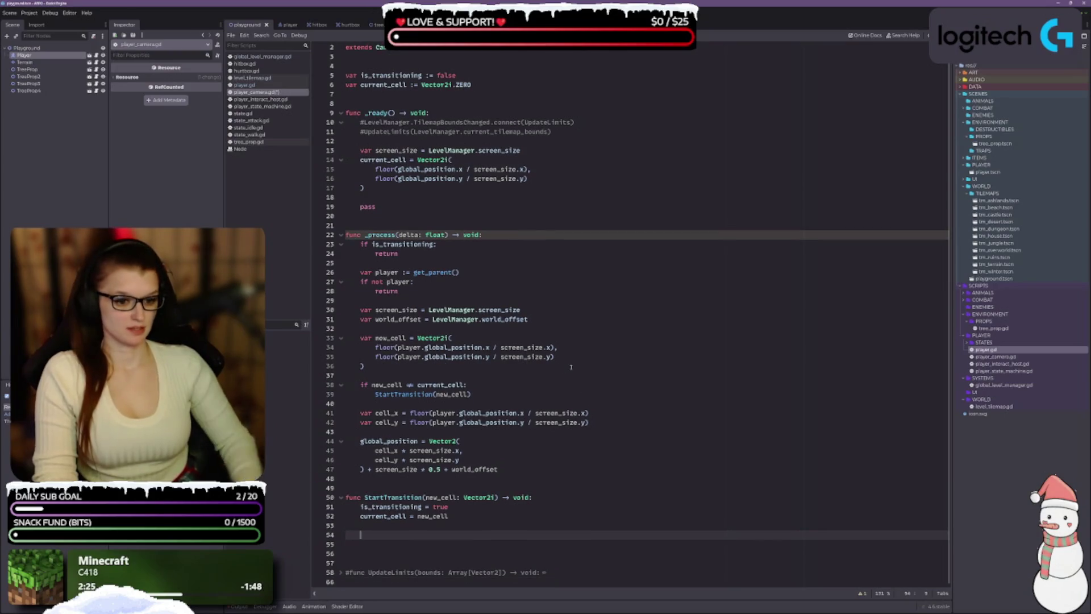
type("var ")
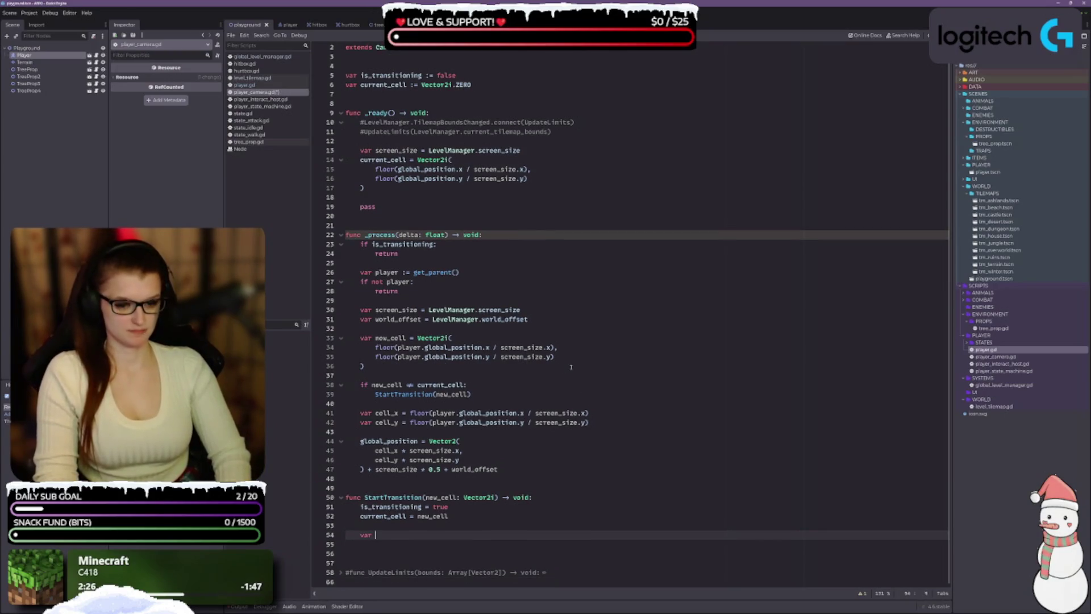
type("player =")
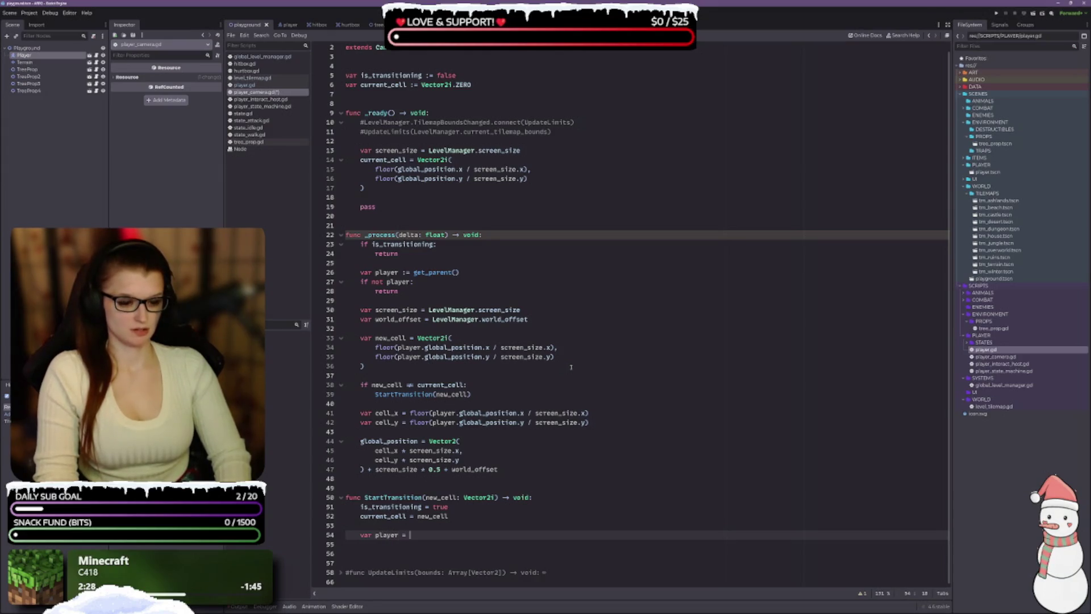
key("ctrl+space")
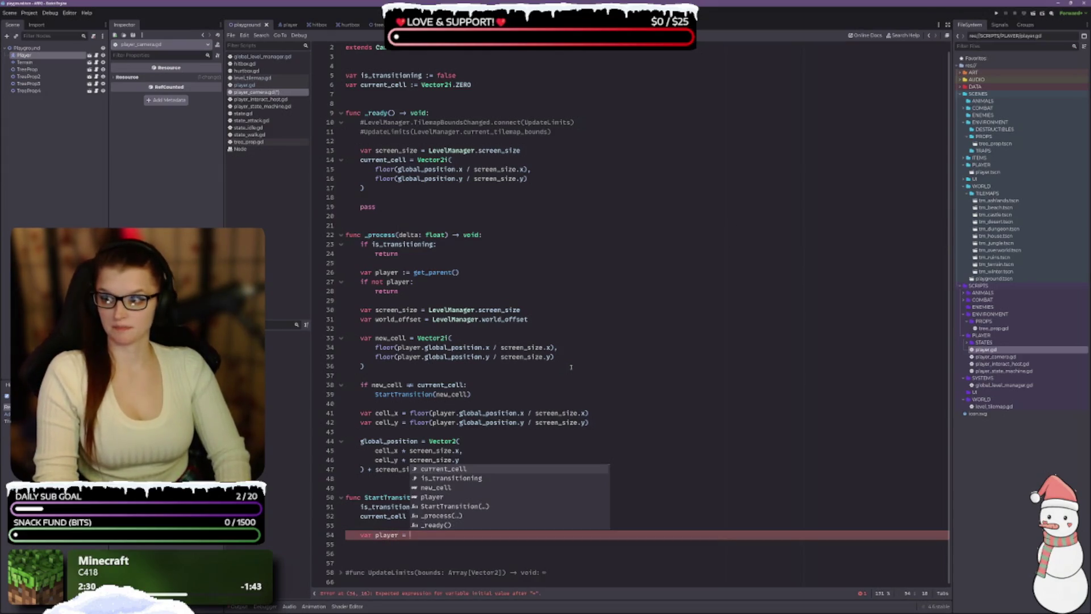
key("BackSpace")
key("BackSpace")
type(":= get")
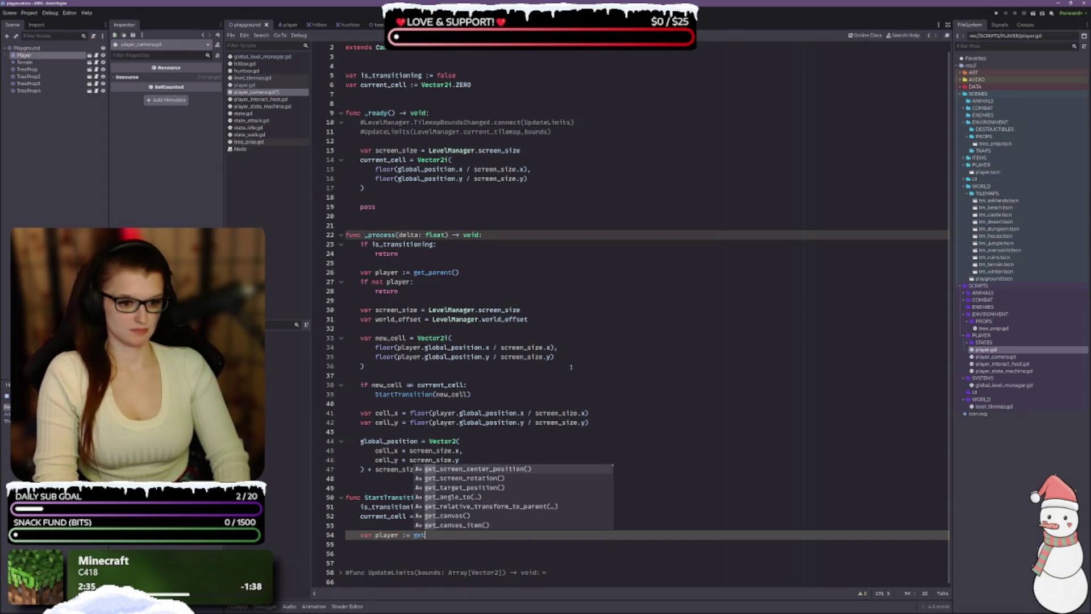
type("_par")
key("Return")
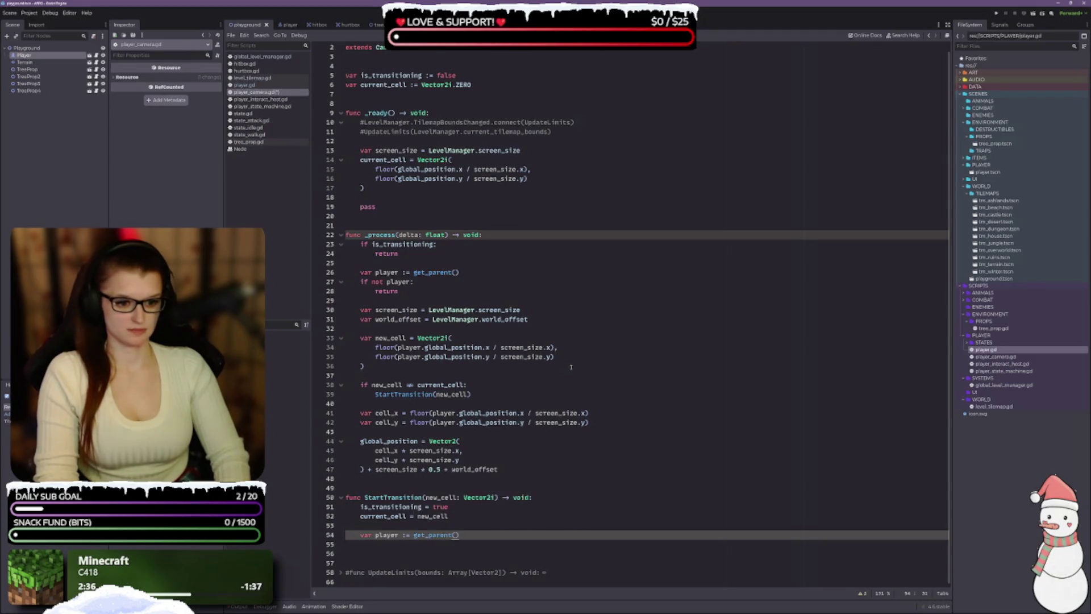
key("Return")
- Erase the half-typed player.setmo call, leaving line 55 empty
type("player.set")
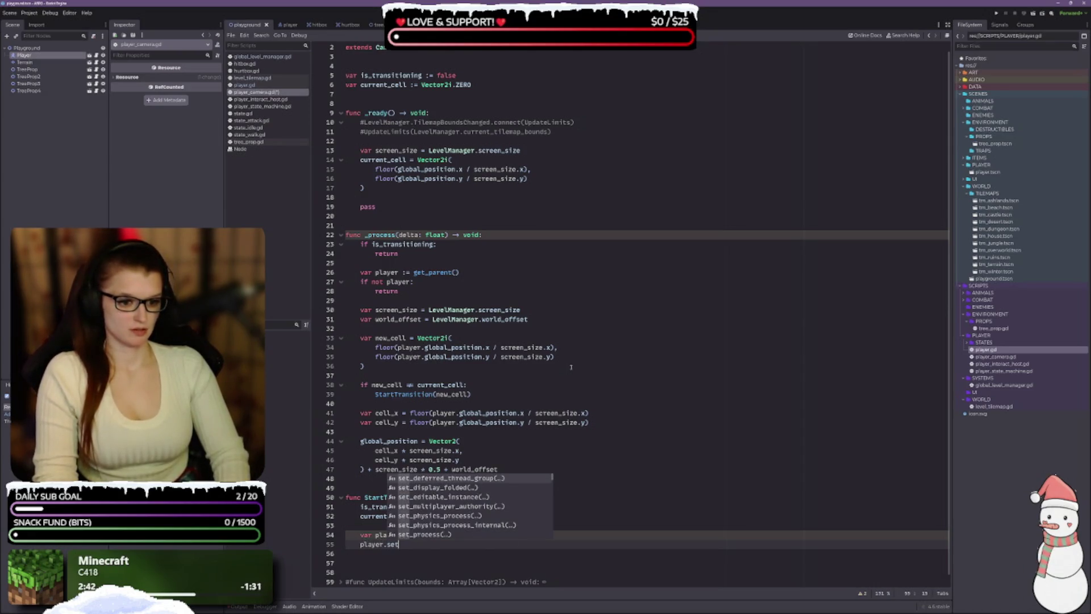
type("mo")
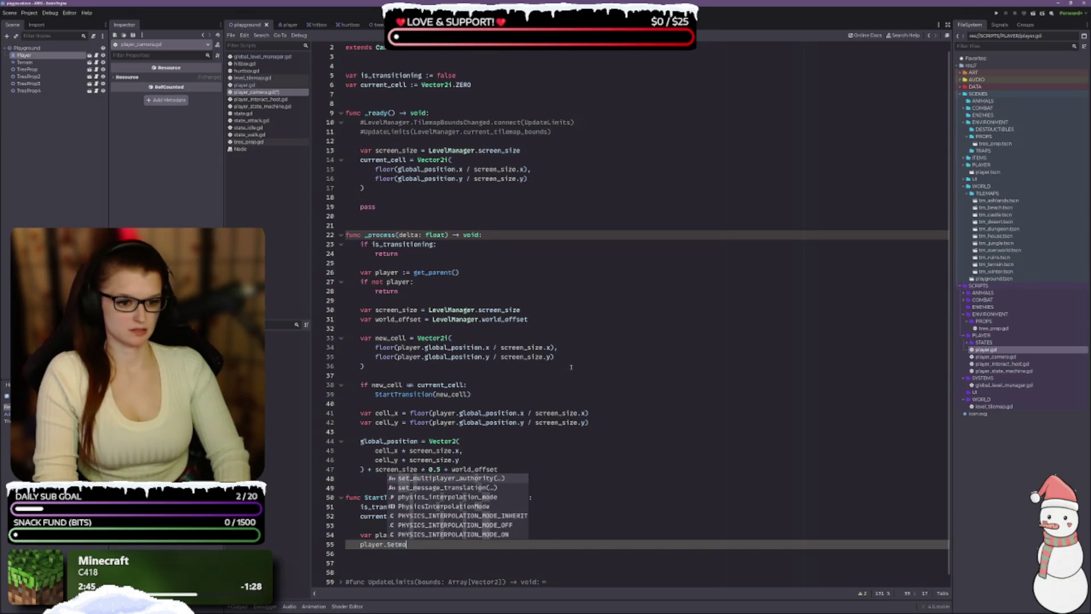
key("Escape")
key("BackSpace")
key("BackSpace")
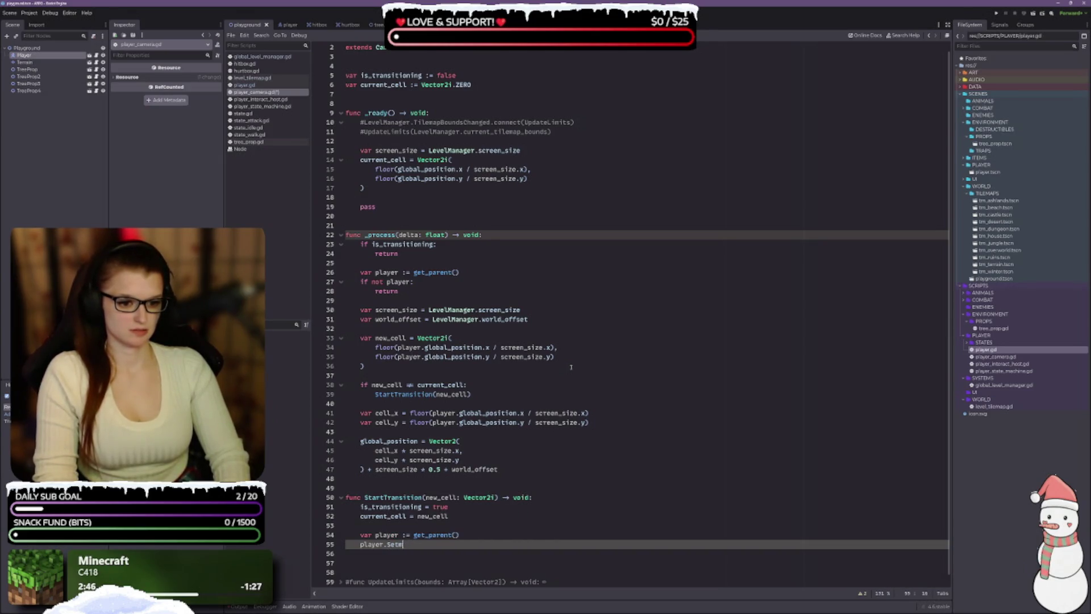
key("BackSpace")
key("BackSpace")
key("BackSpace")
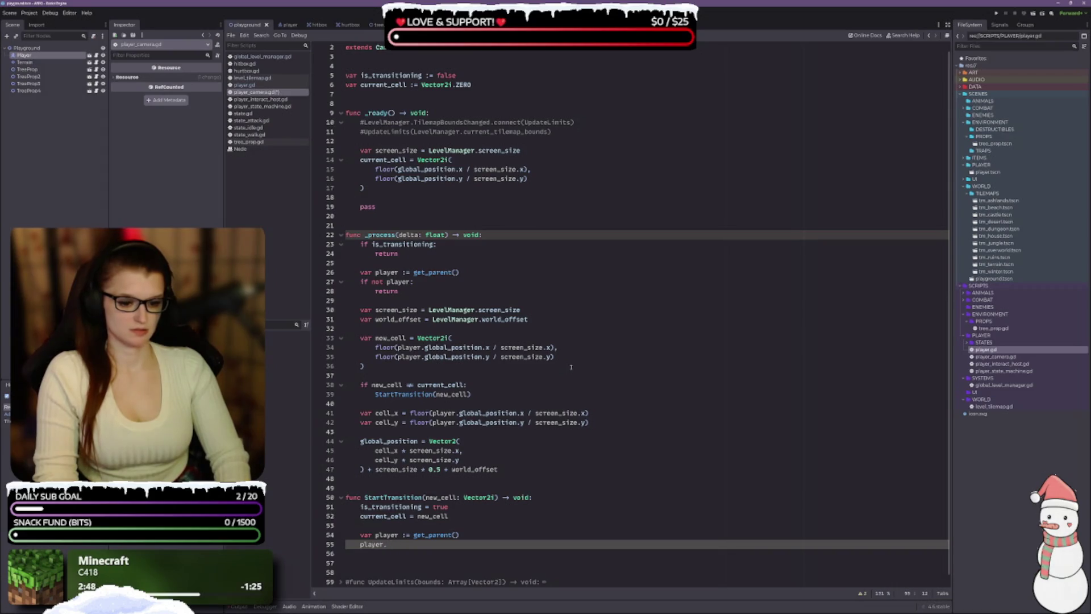
key("BackSpace")
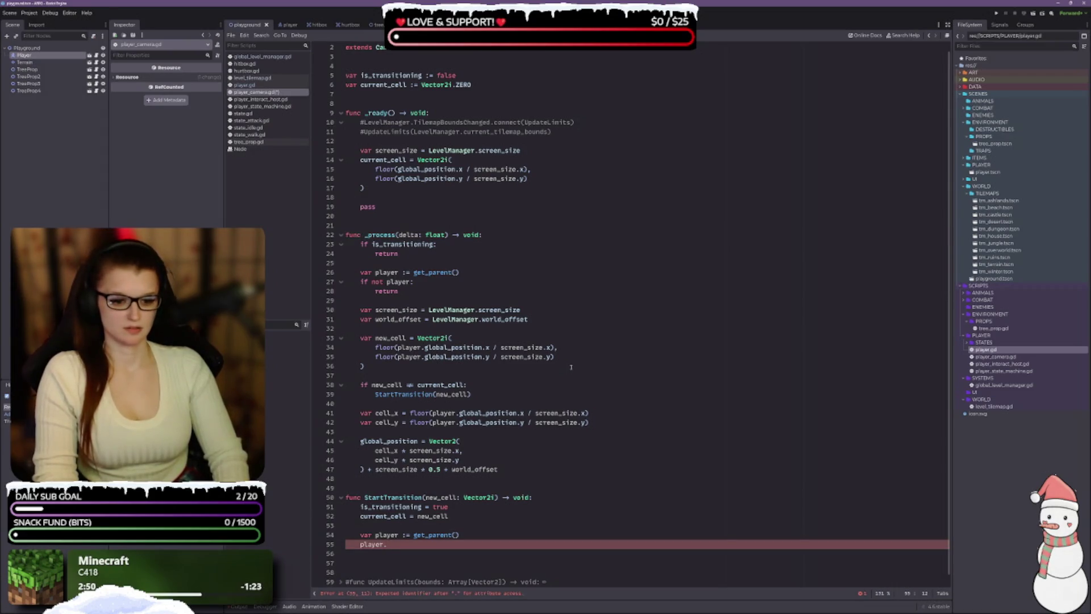
key("BackSpace")
key("BackSpace")
key("BackSpace")
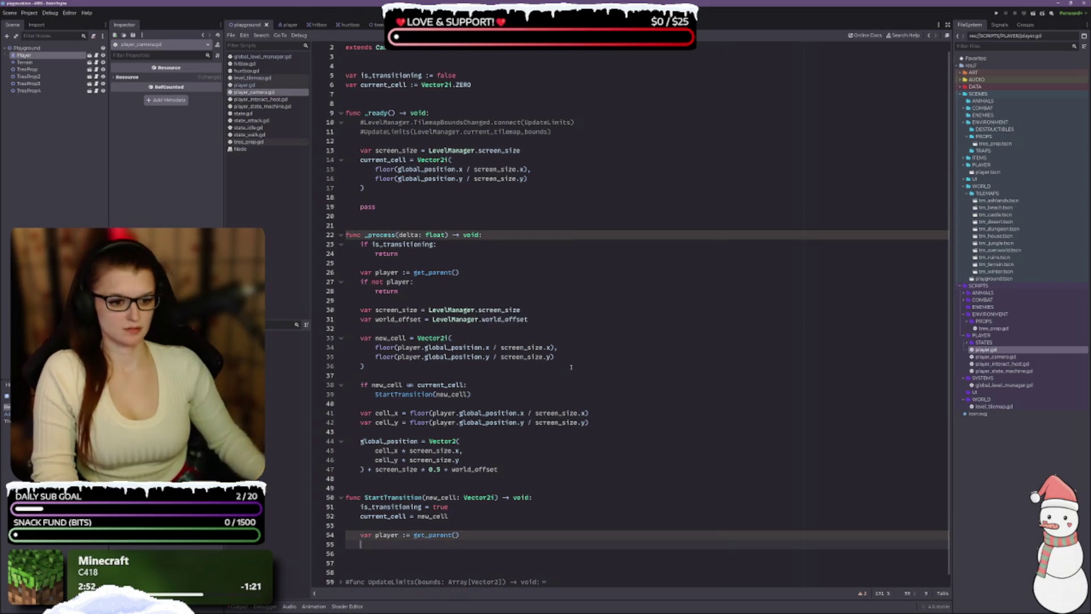
- Test-run the game, close it, and collapse the Output panel
scroll(658, 365, "up", 1)
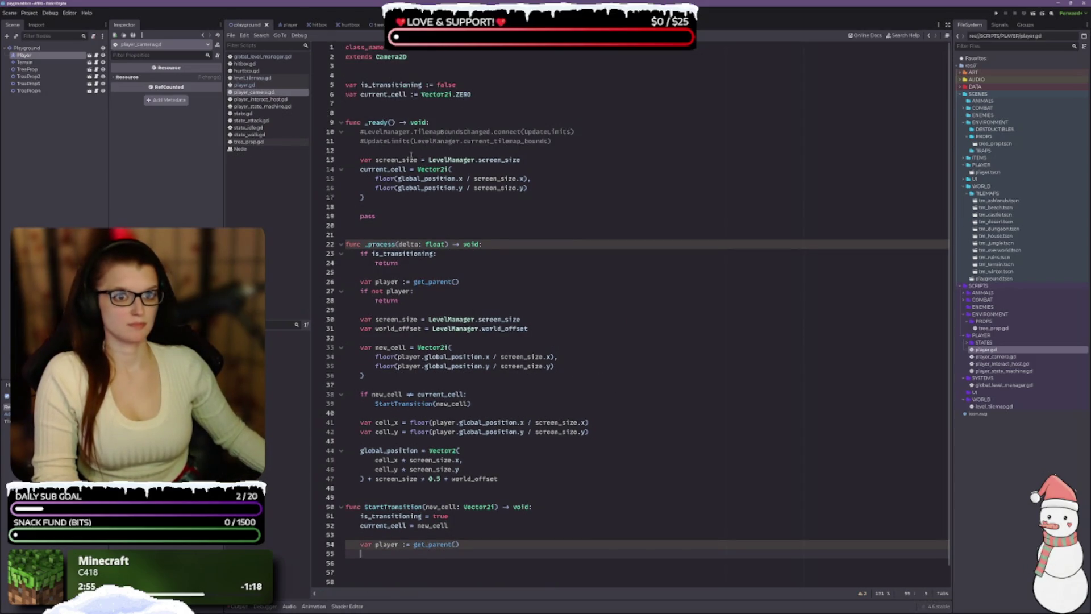
left_click(1033, 13)
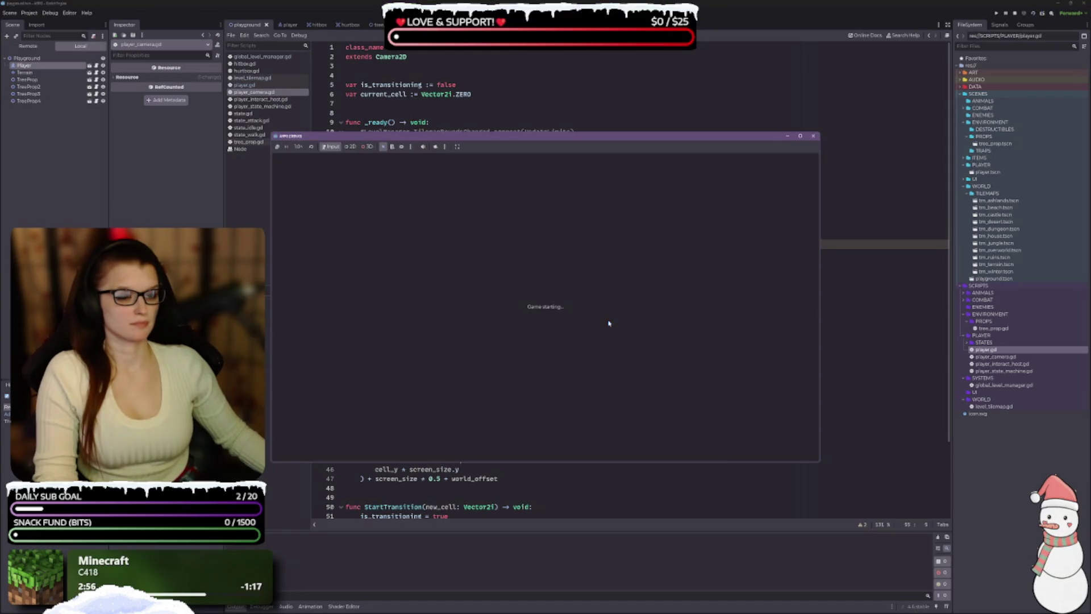
left_click(812, 136)
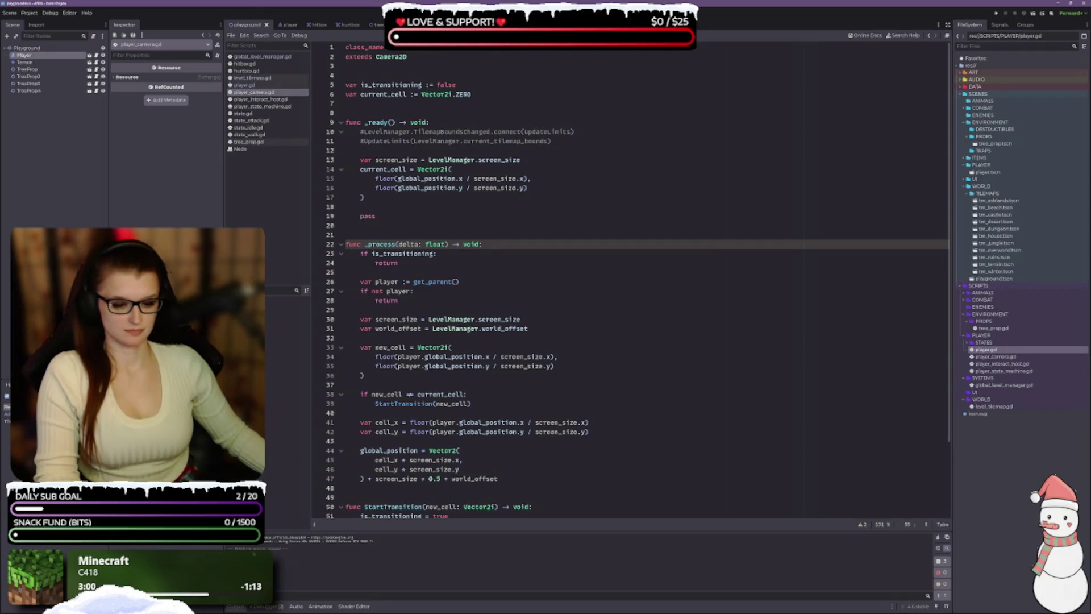
left_click(237, 607)
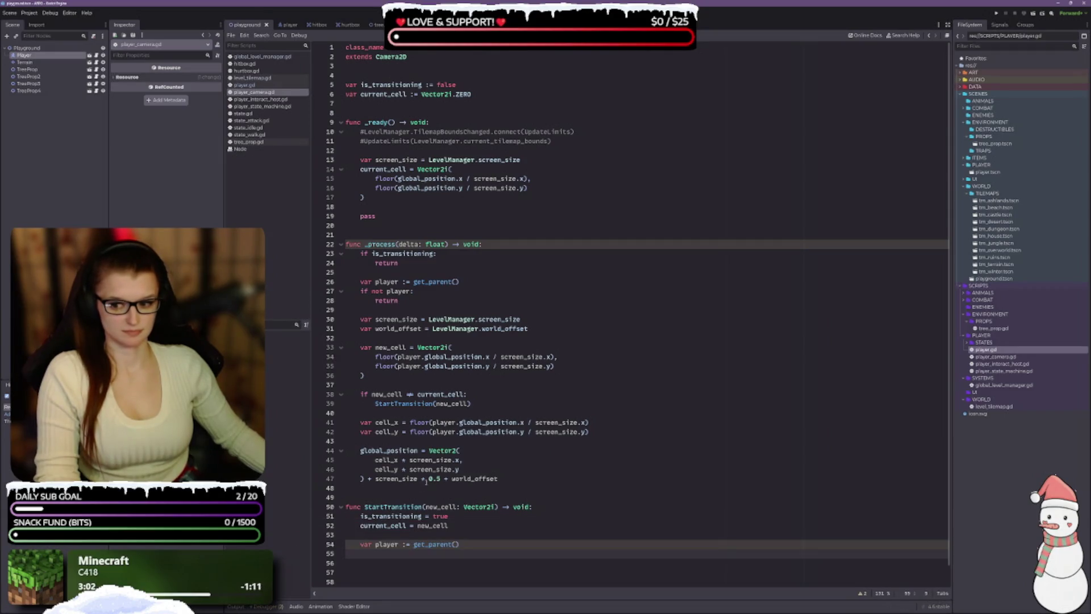
- Add player.SetMovementEnabled(false) on line 55, right after fetching the player
scroll(511, 439, "down", 1)
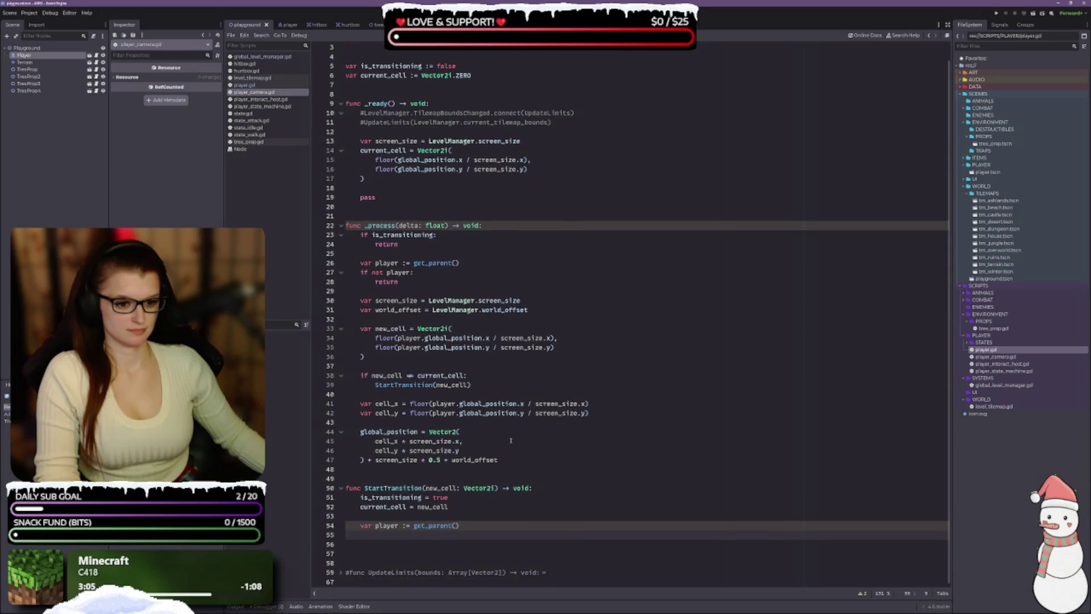
type("player.")
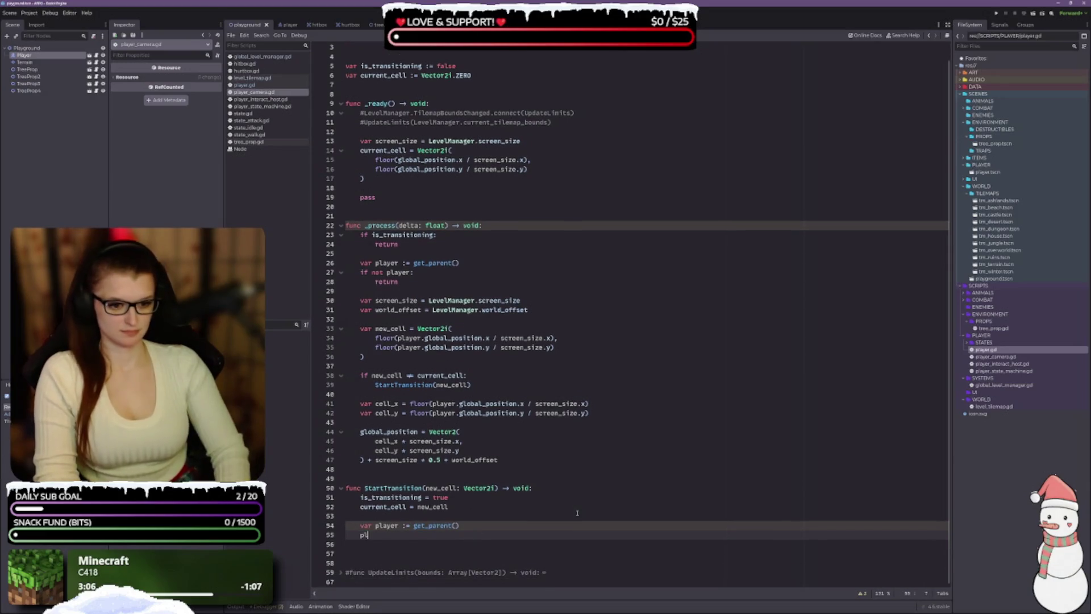
type("set")
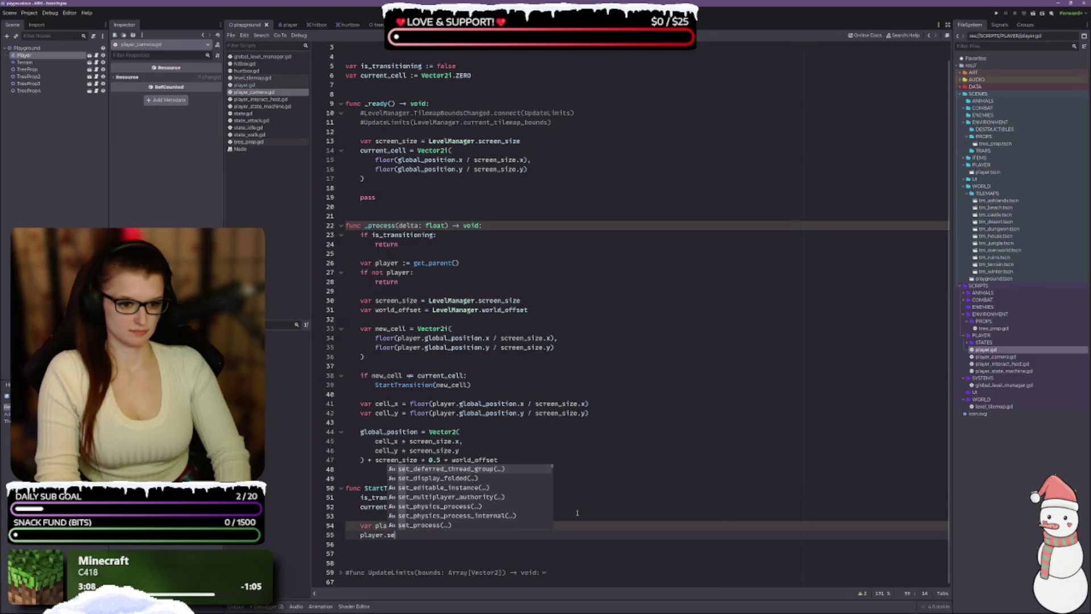
type("move")
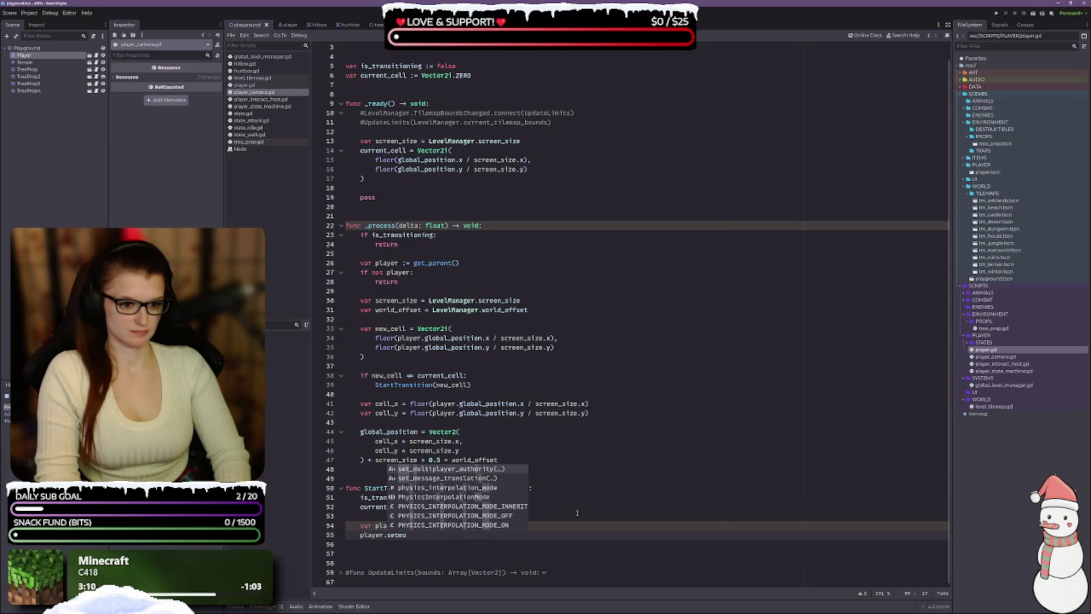
key("BackSpace")
key("BackSpace")
key("BackSpace")
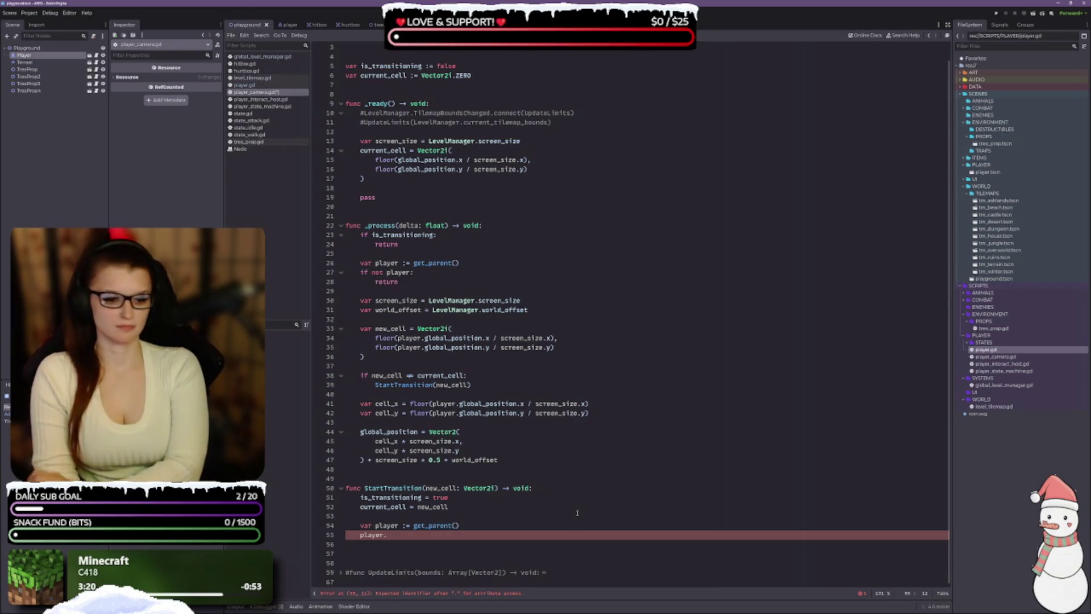
type("etMovement")
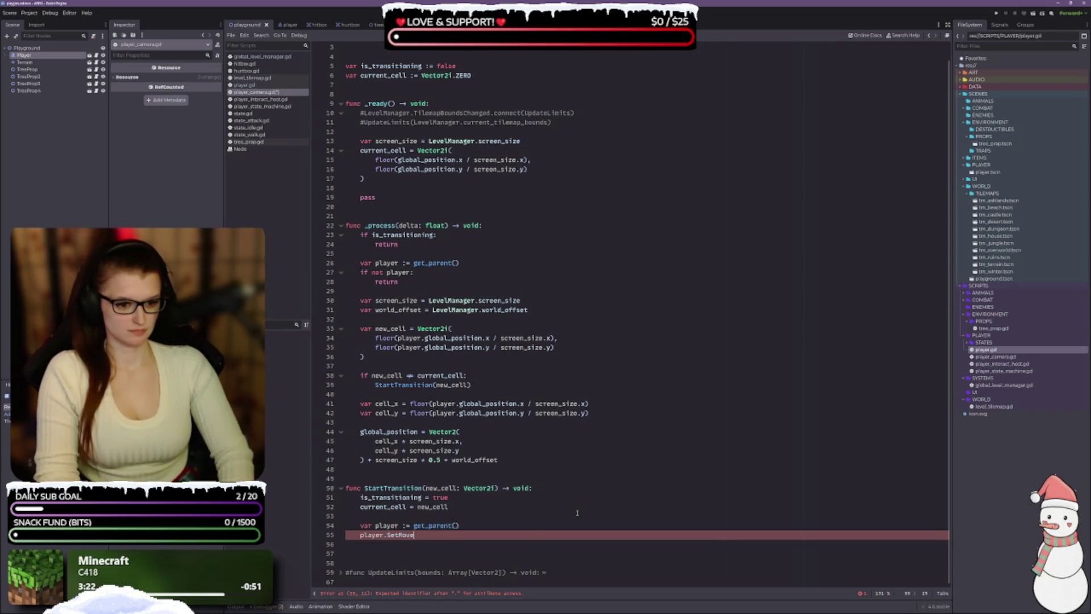
type("Enabled")
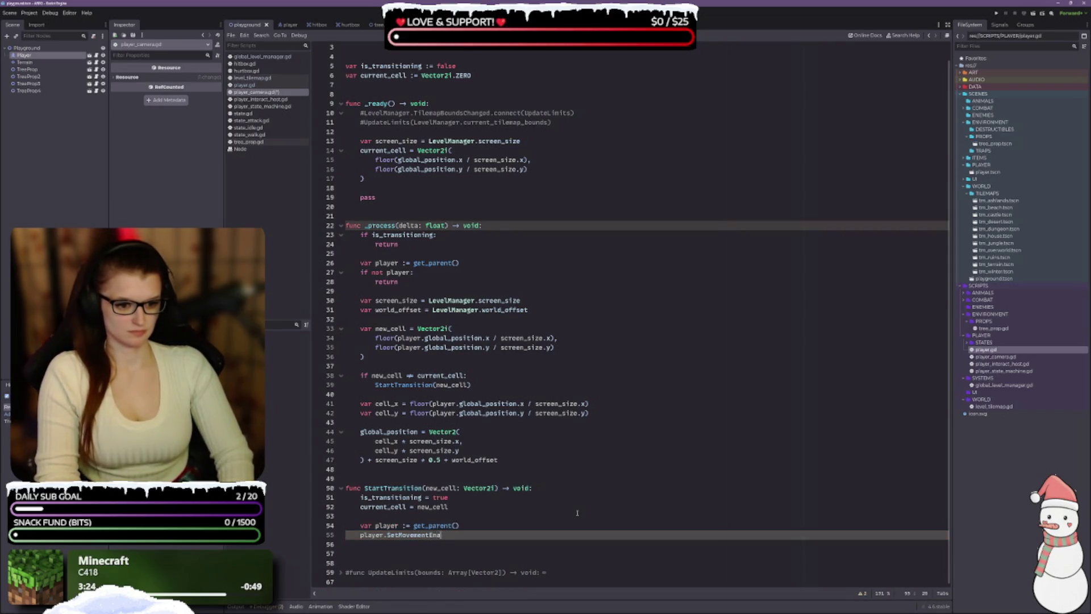
type("(")
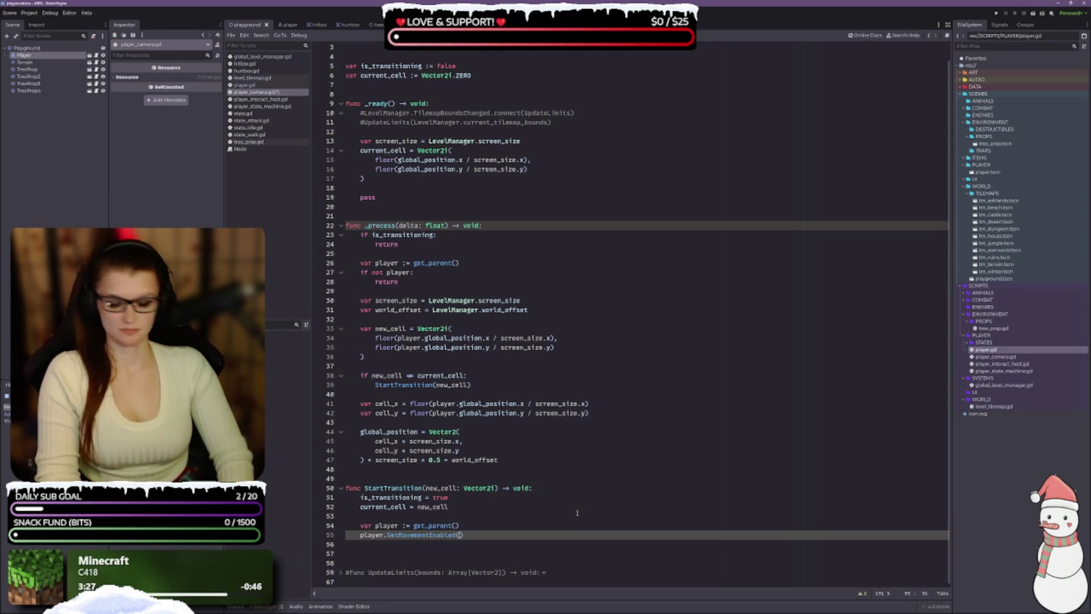
type("false")
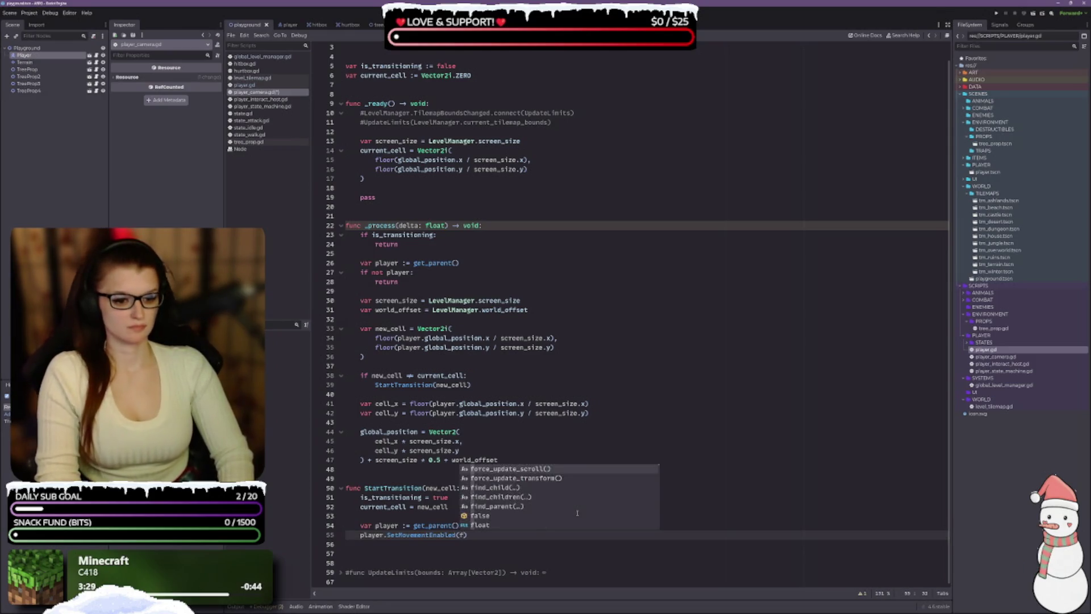
type(")")
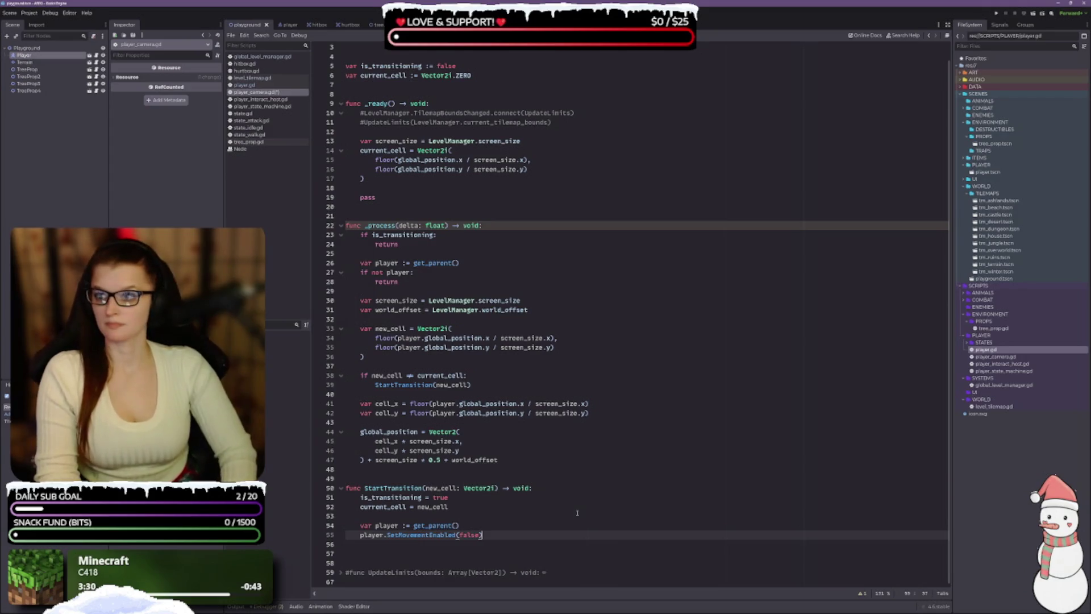
key("Return")
key("Return")
- Declare screen_size and world_offset from LevelManager, then begin the target_position Vector2 line
type("var")
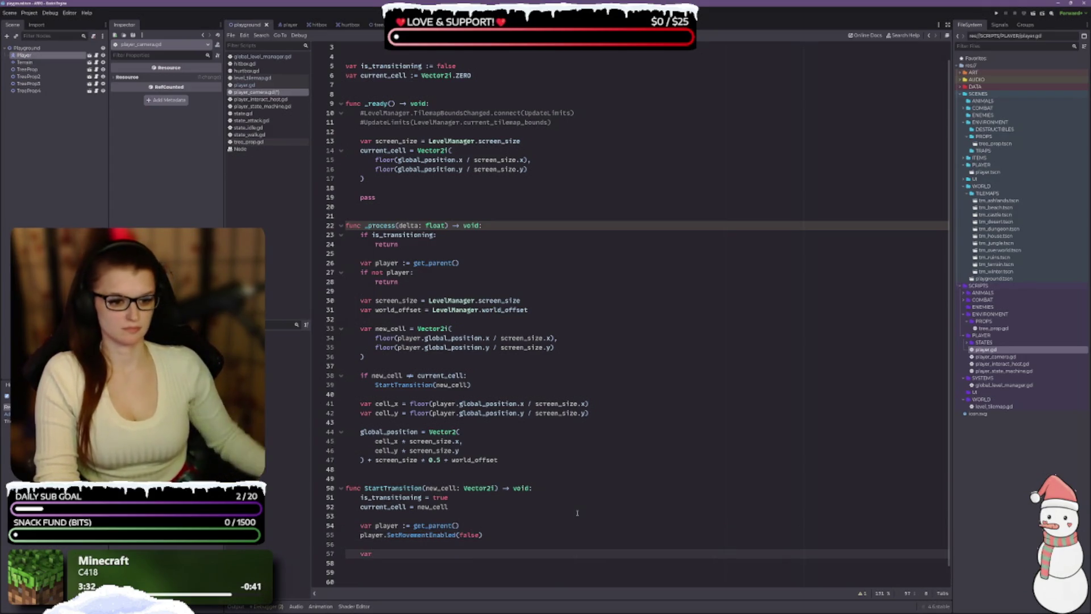
scroll(577, 512, "down", 1)
type("scr")
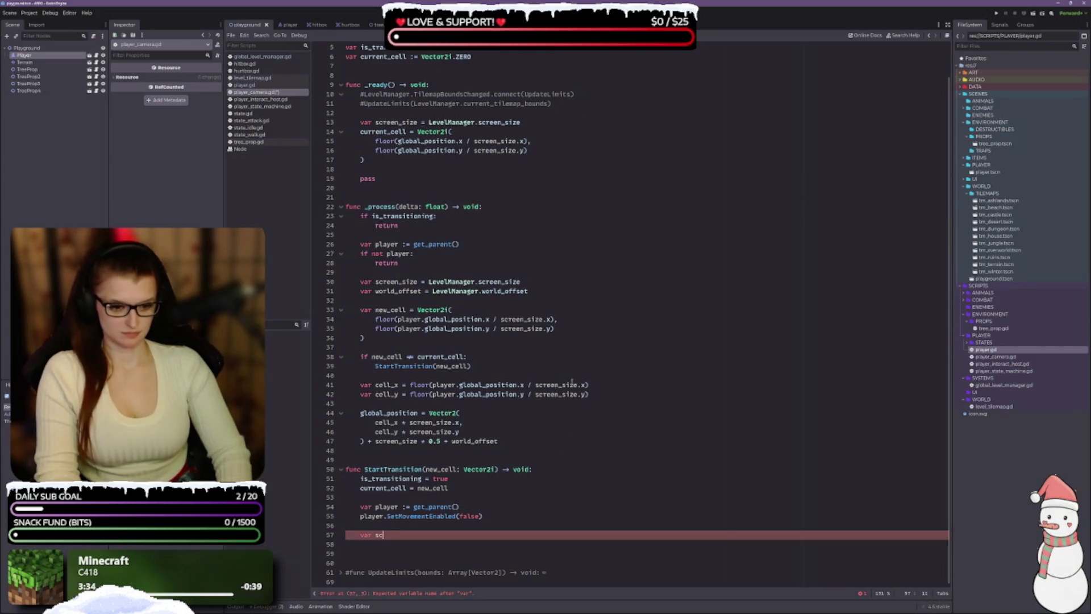
type("een_")
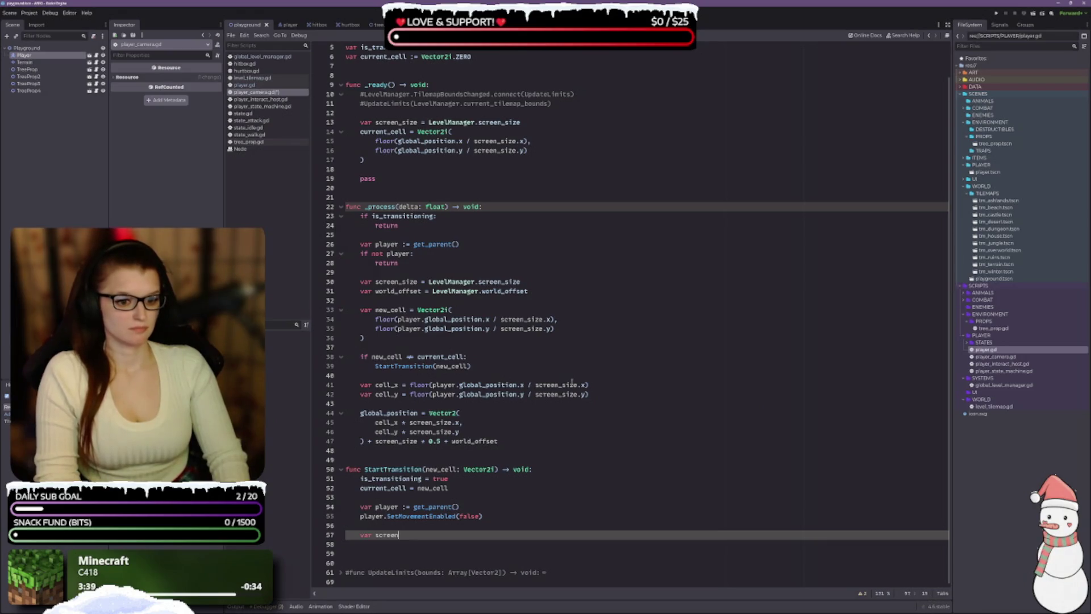
type("size")
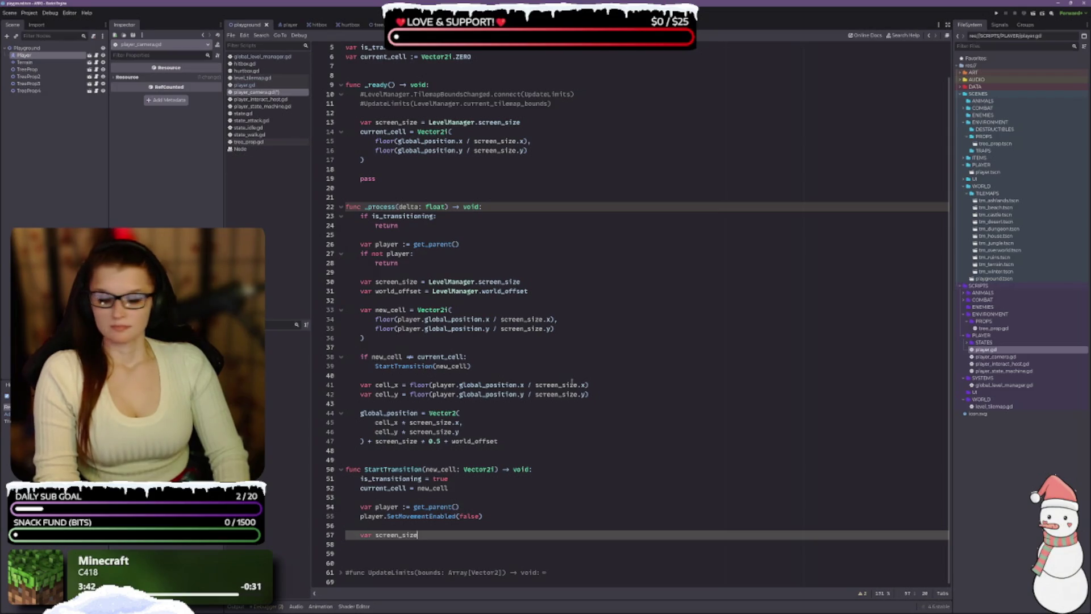
type(" =")
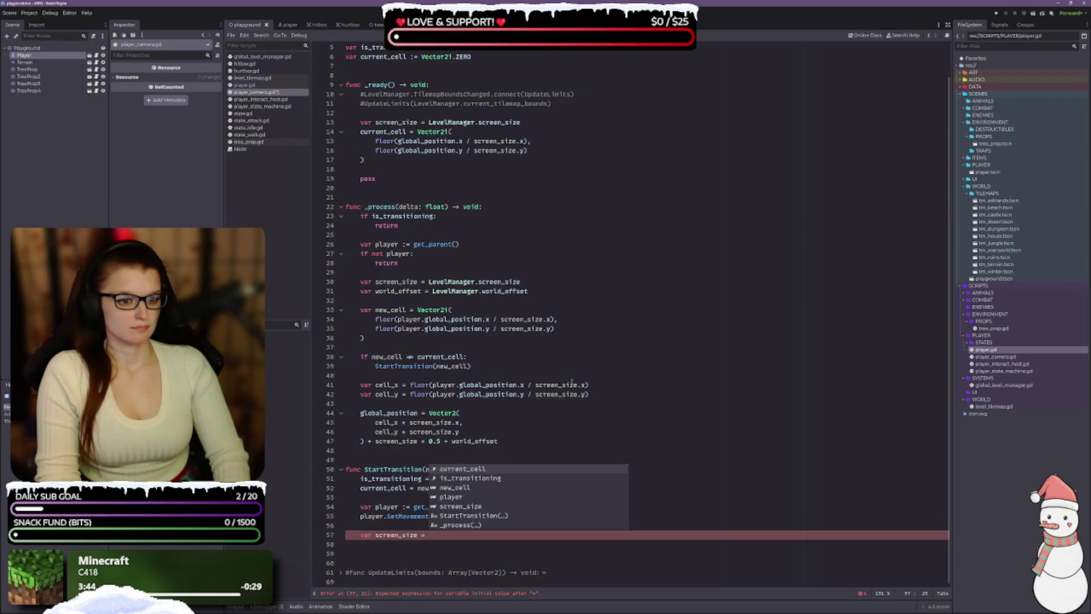
type(" level")
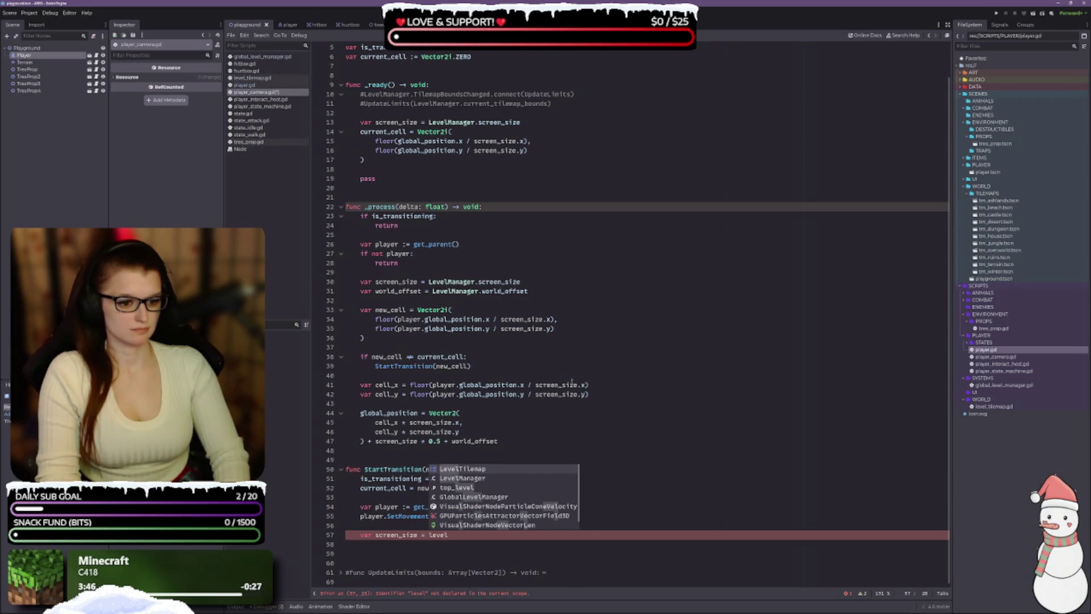
key("Down")
key("Return")
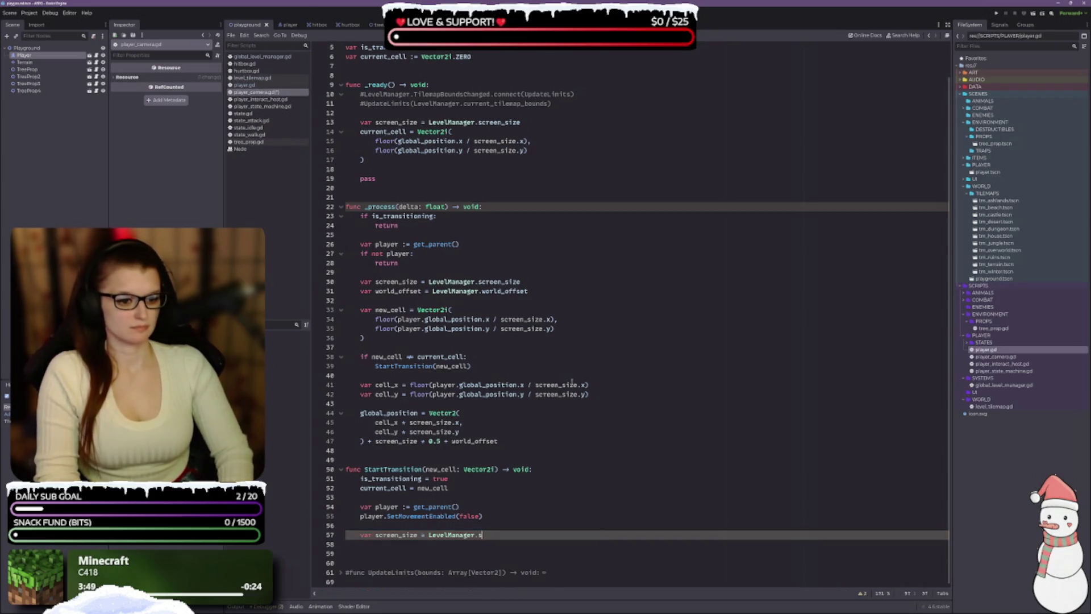
type(".scre")
key("Return")
key("Return")
type("var world_offset ")
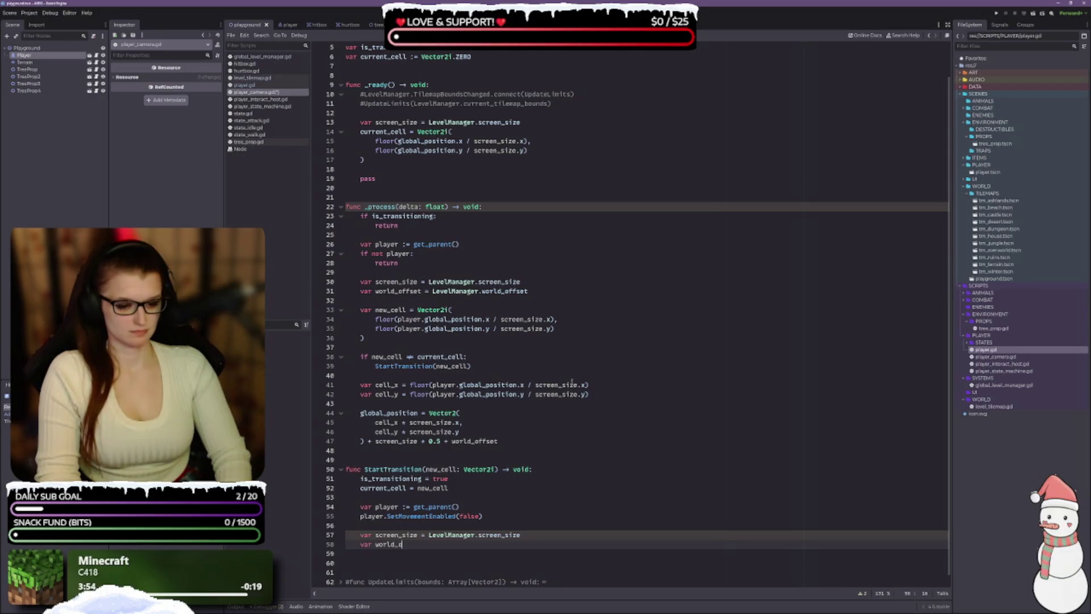
type("= LevelManager")
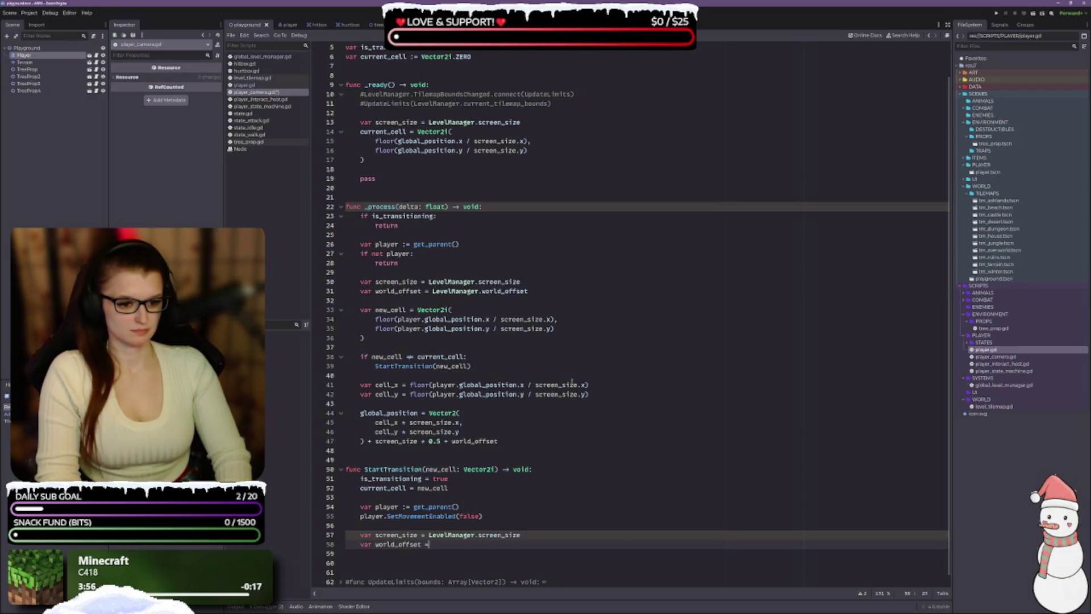
type(".world_offset")
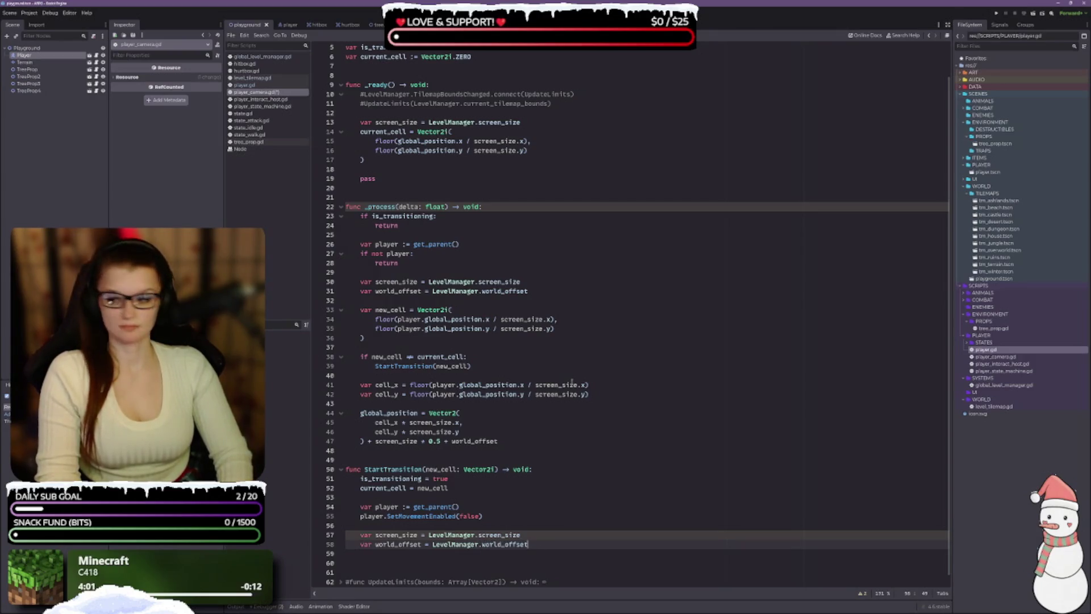
key("Return")
key("Return")
type("var target_")
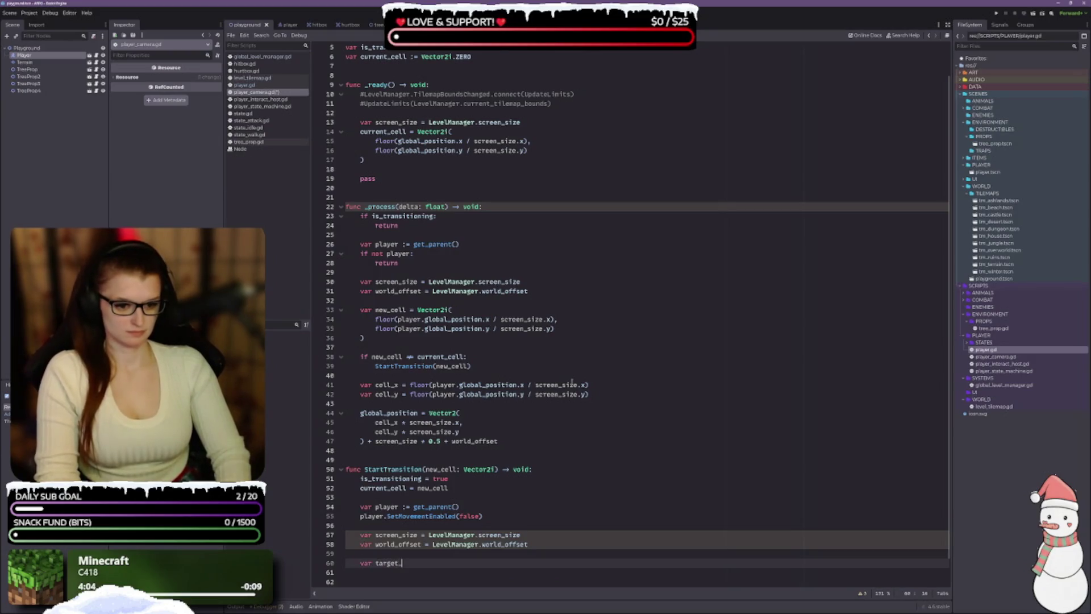
type("position = ")
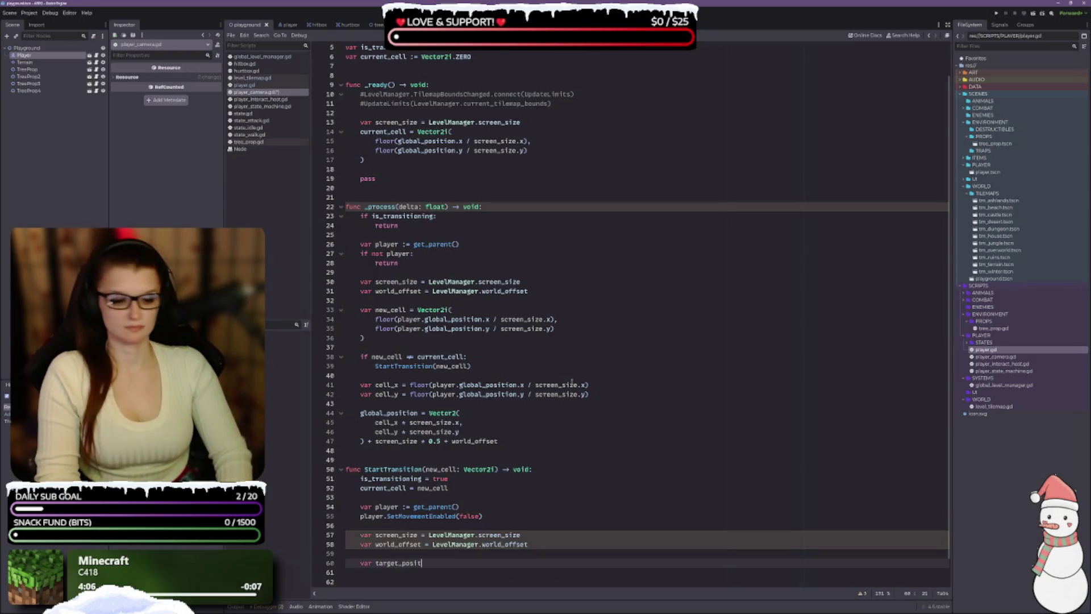
type("Vector2")
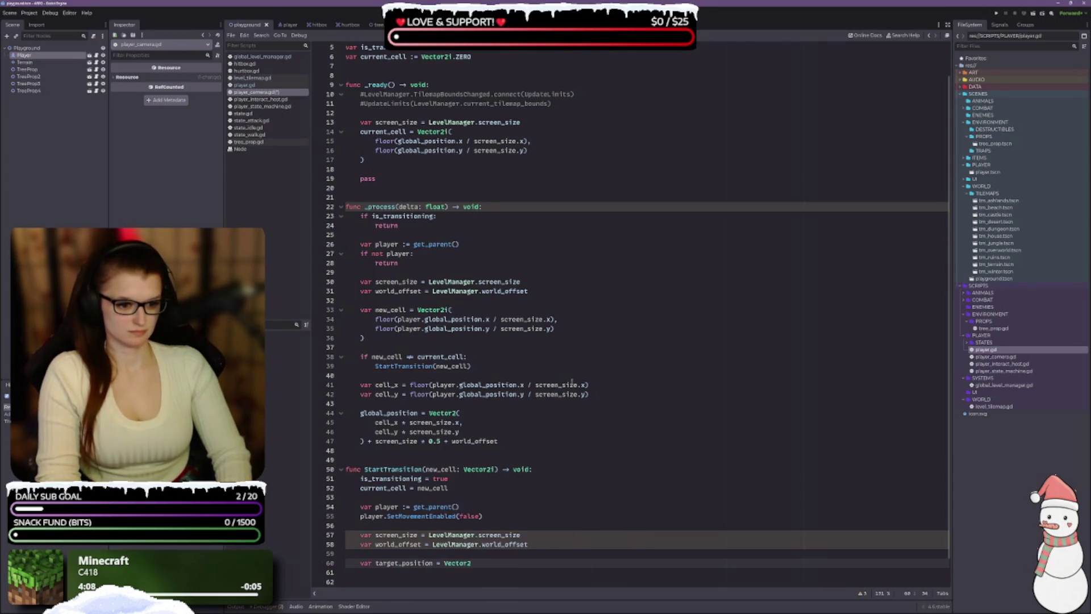
type("(")
- Complete target_position as Vector2(new_cell.x * screen_size.x, new_cell.y * screen_size.y) + screen_size * 0.5 + world_offset
key("Return")
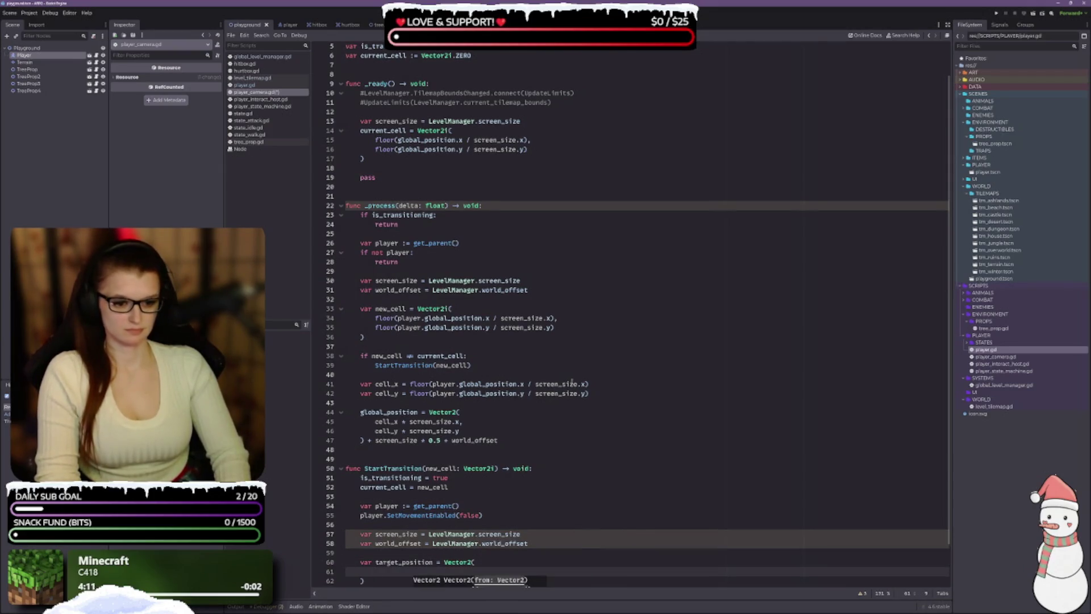
scroll(583, 369, "down", 2)
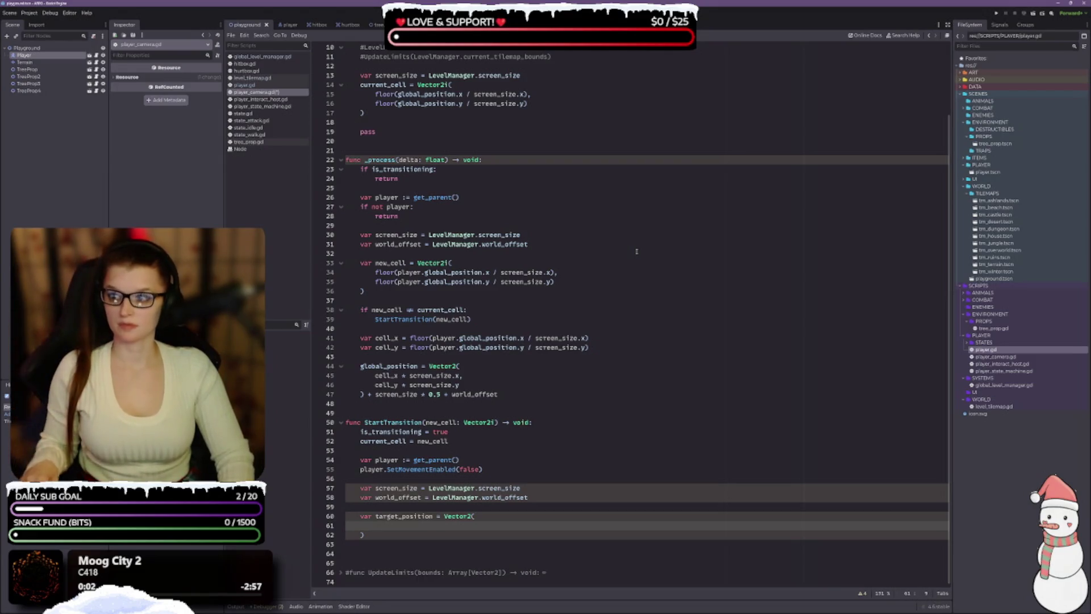
type("new")
key("Return")
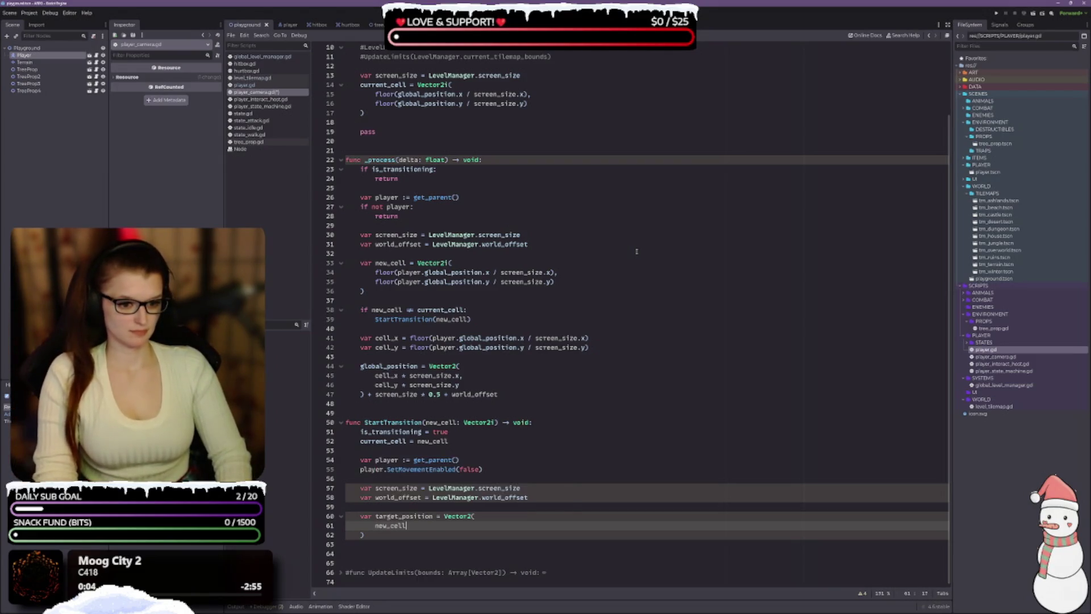
type("x")
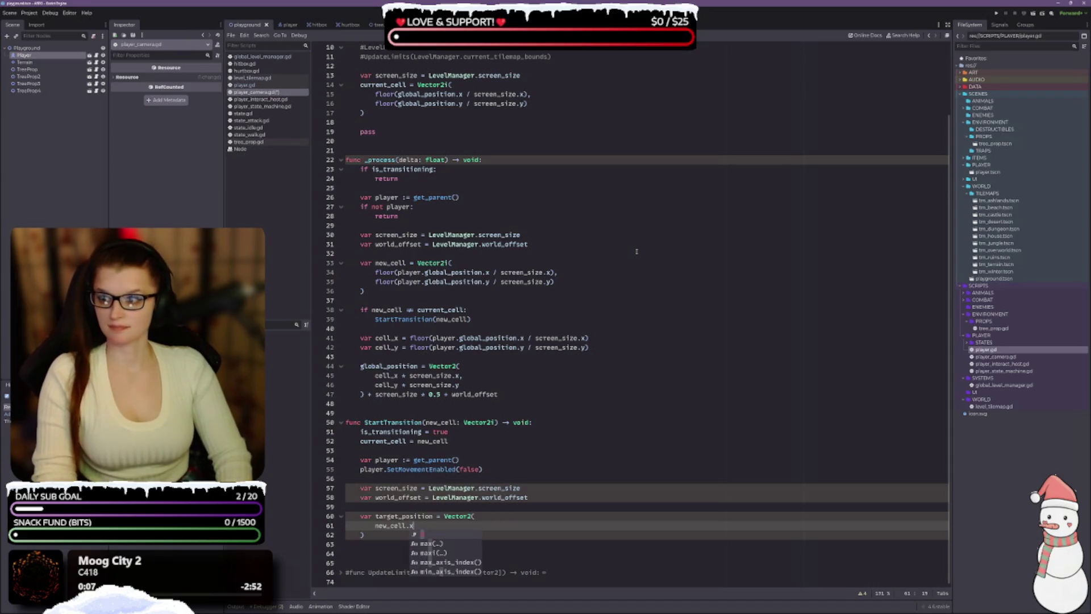
type(" * scree")
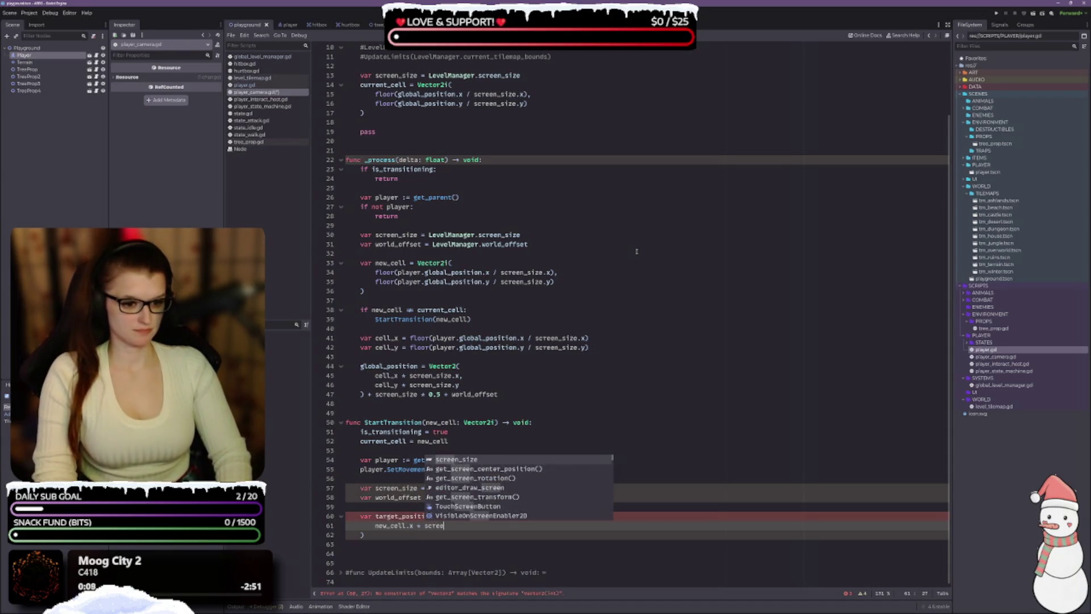
key("Return")
type(".")
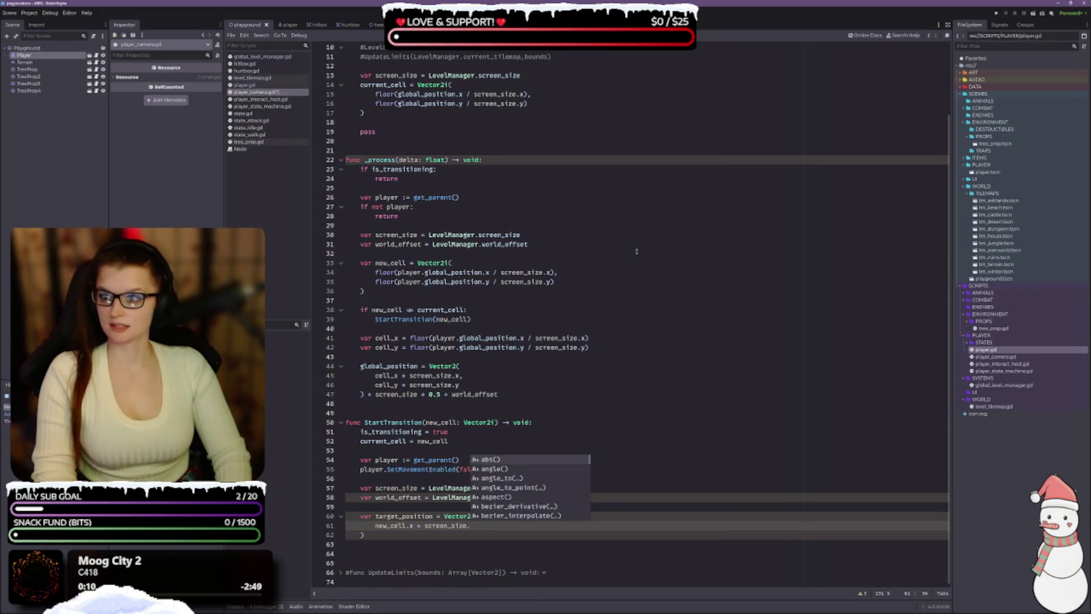
type("x,")
key("Return")
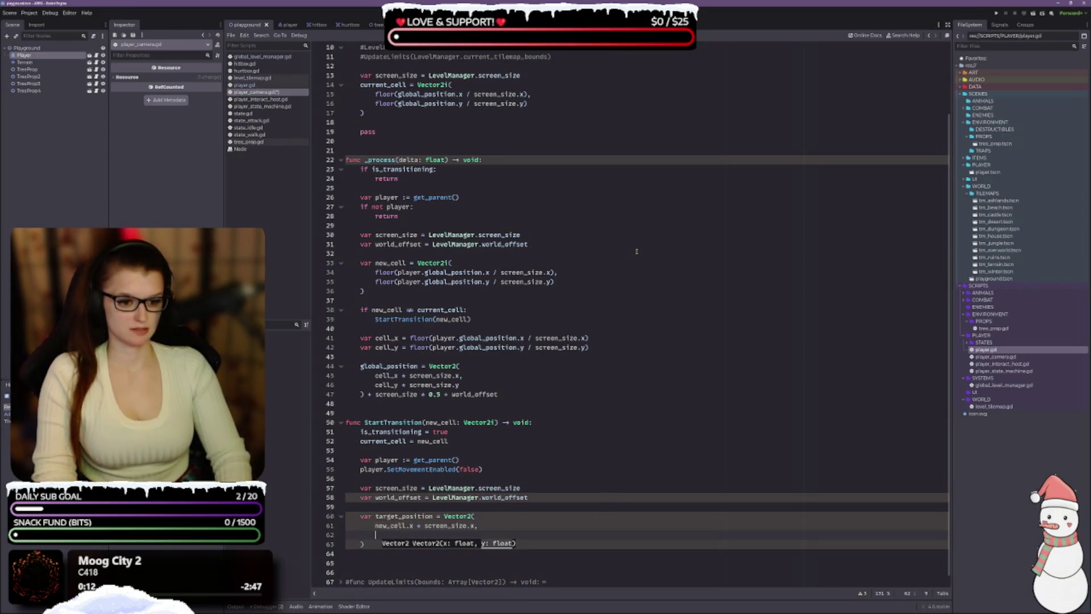
type("new_cell.y ")
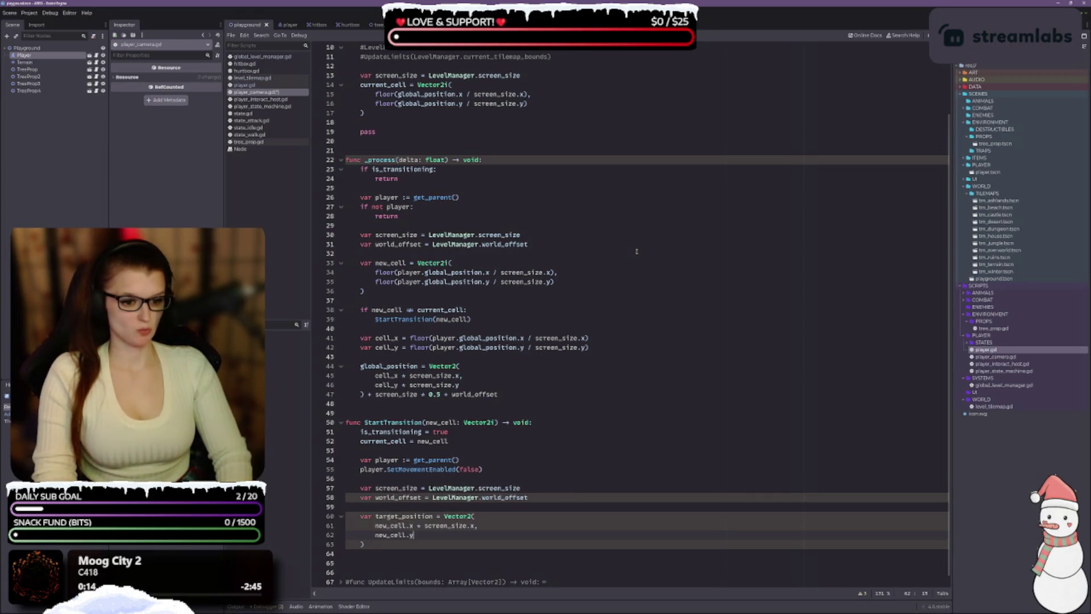
type("* screen_size")
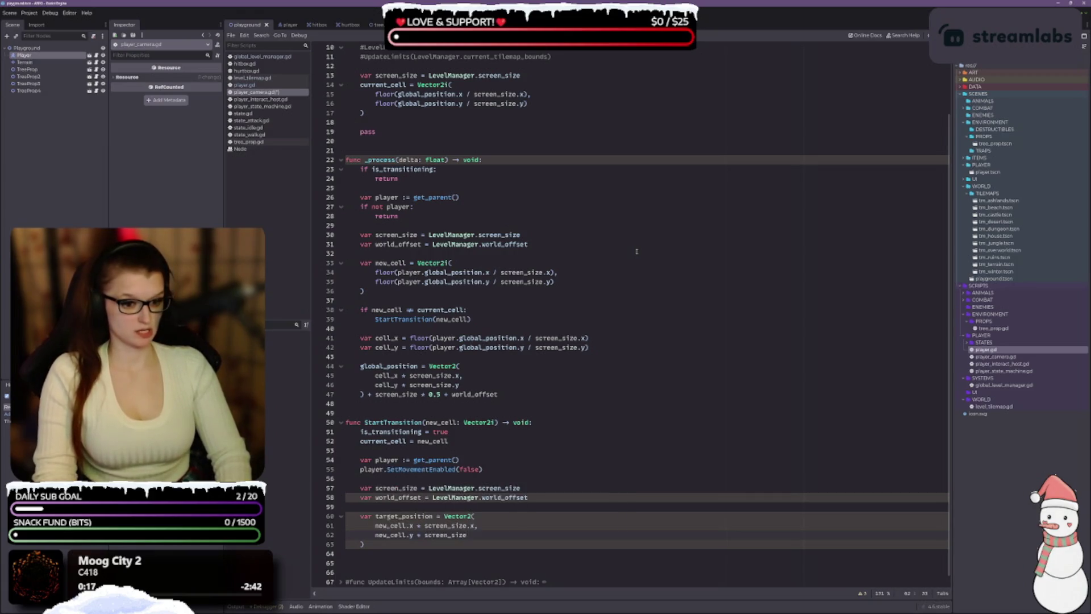
type(".y")
key("Down")
type("screen_size")
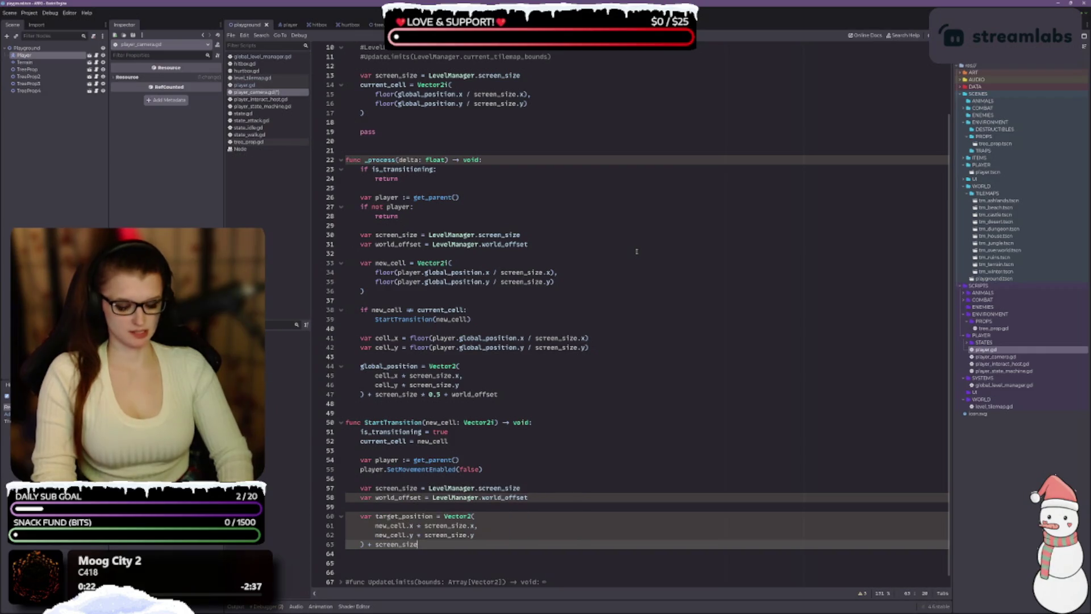
type(" * 0")
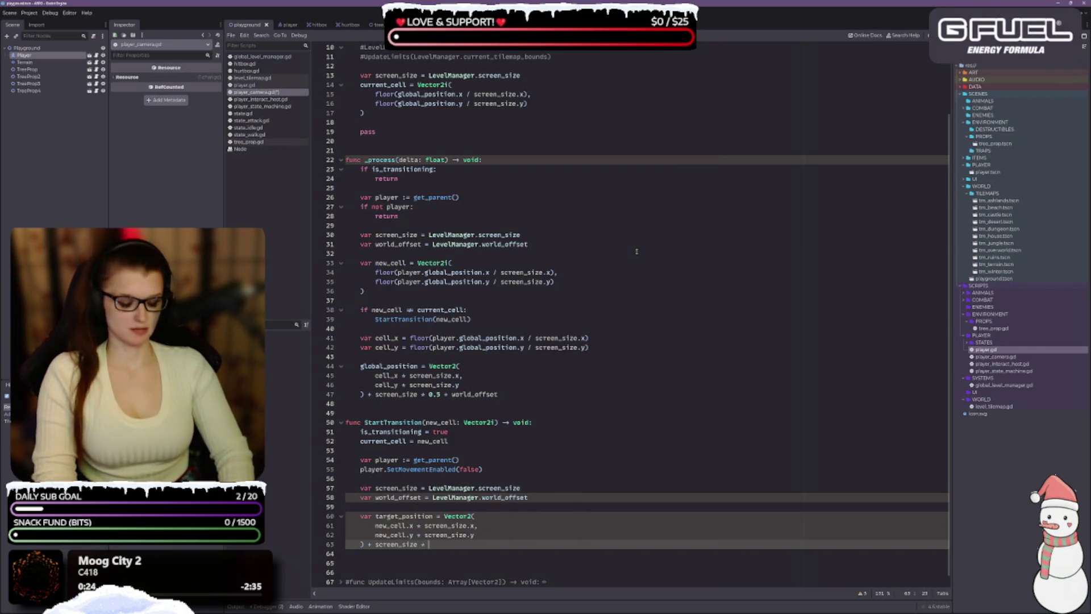
type(".5")
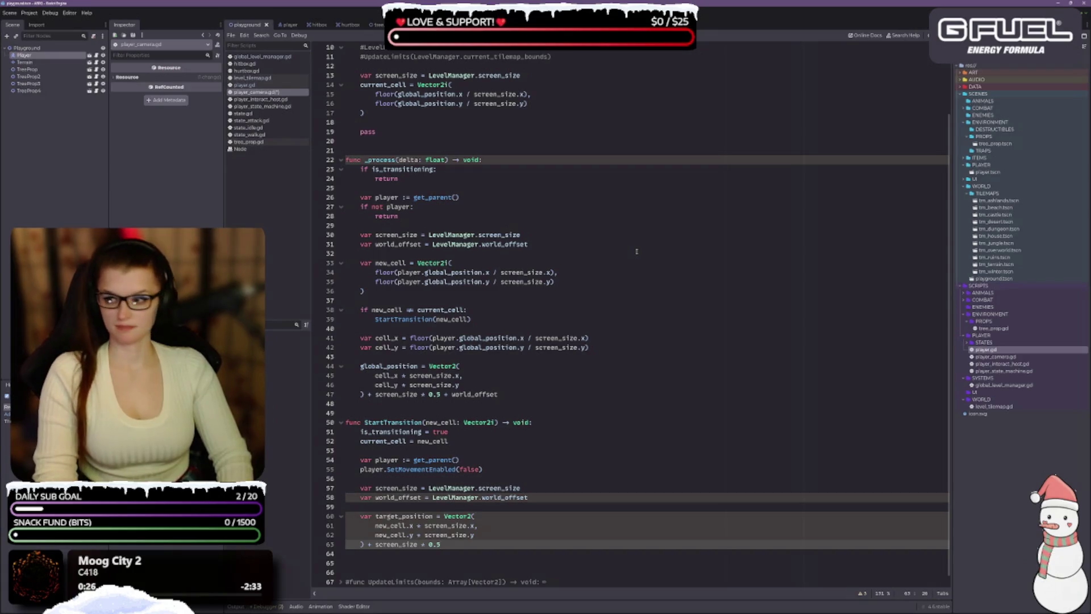
type(" + world_offset")
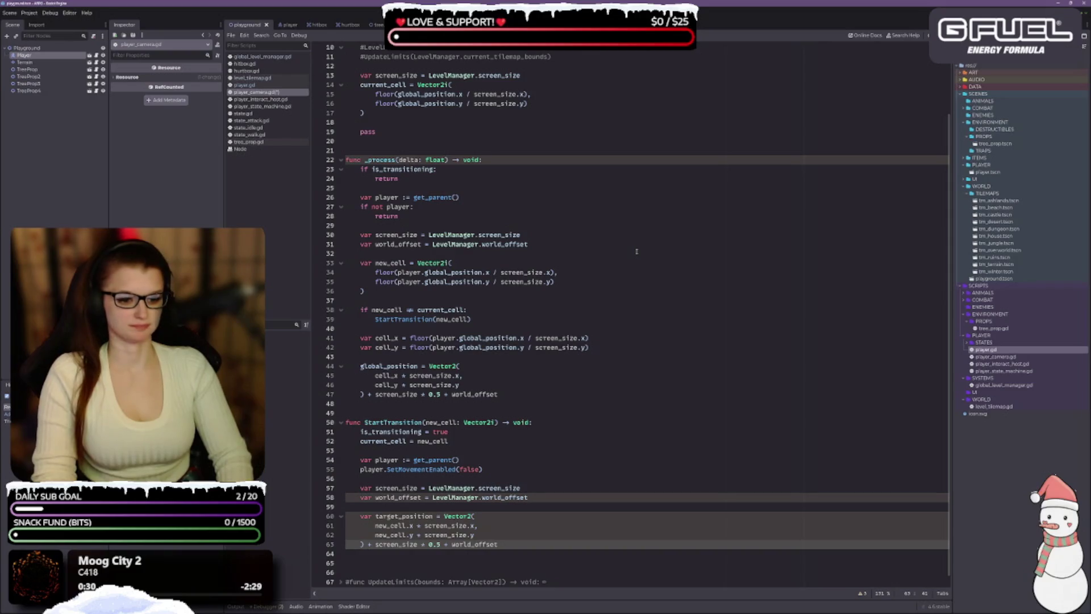
scroll(610, 423, "down", 1)
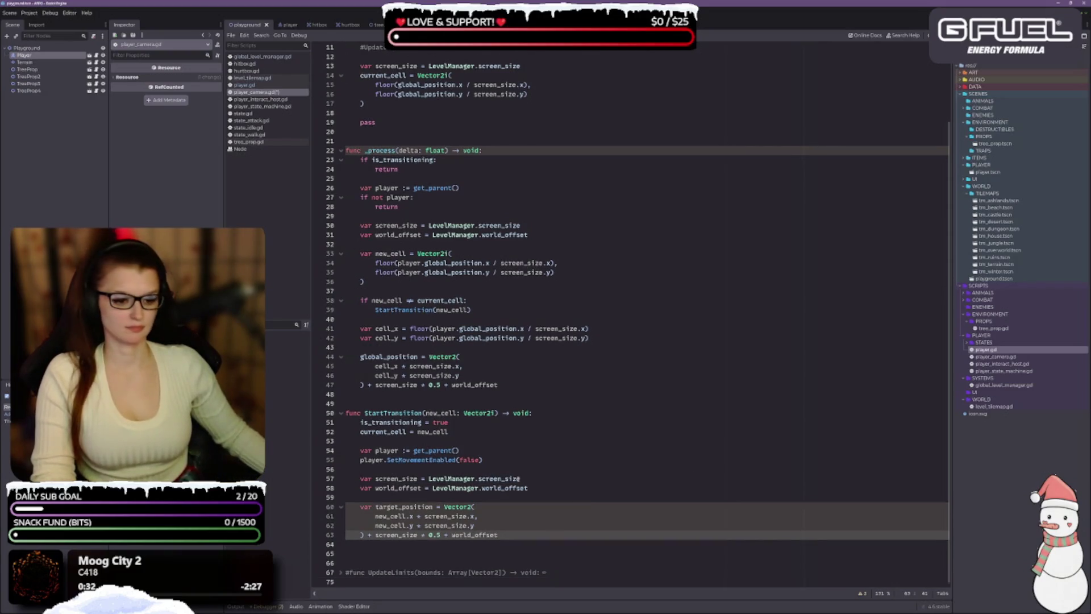
- Add var tween = create_tween() below the target_position calculation
key("Return")
key("Return")
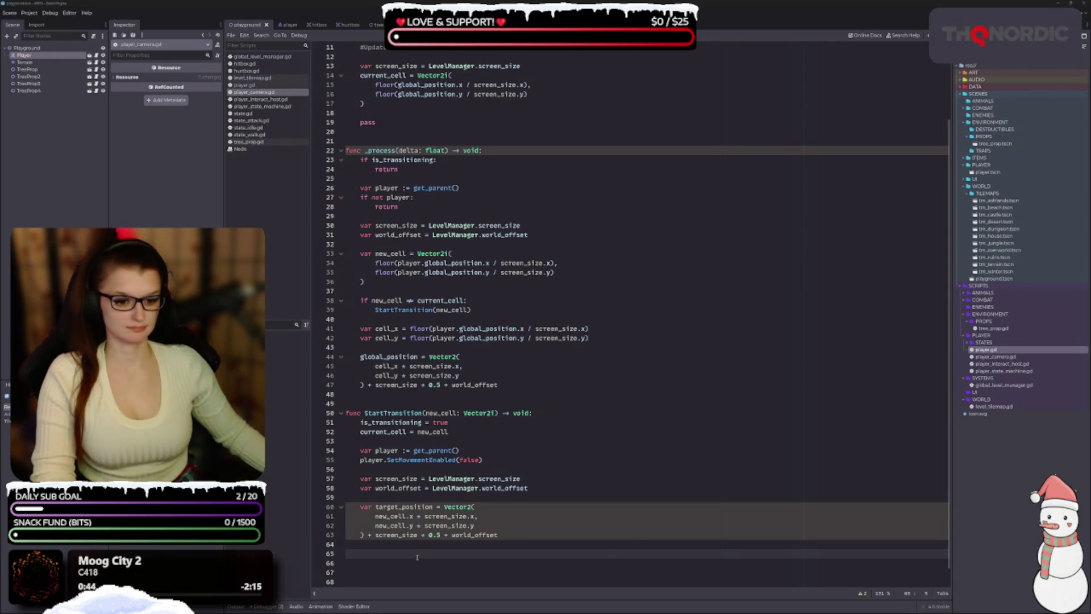
type("var tween")
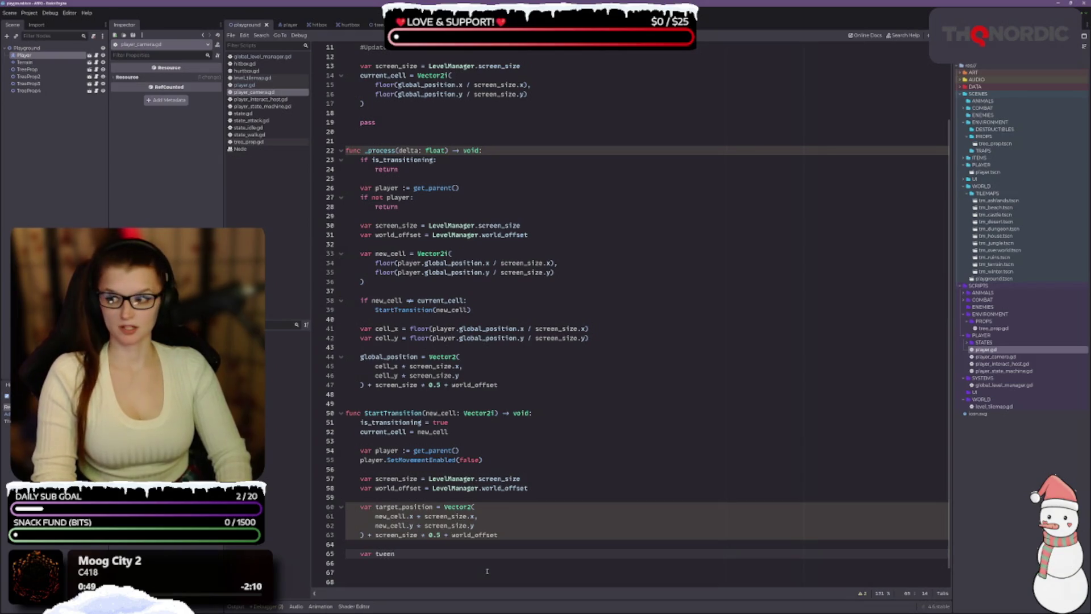
type(" = cre")
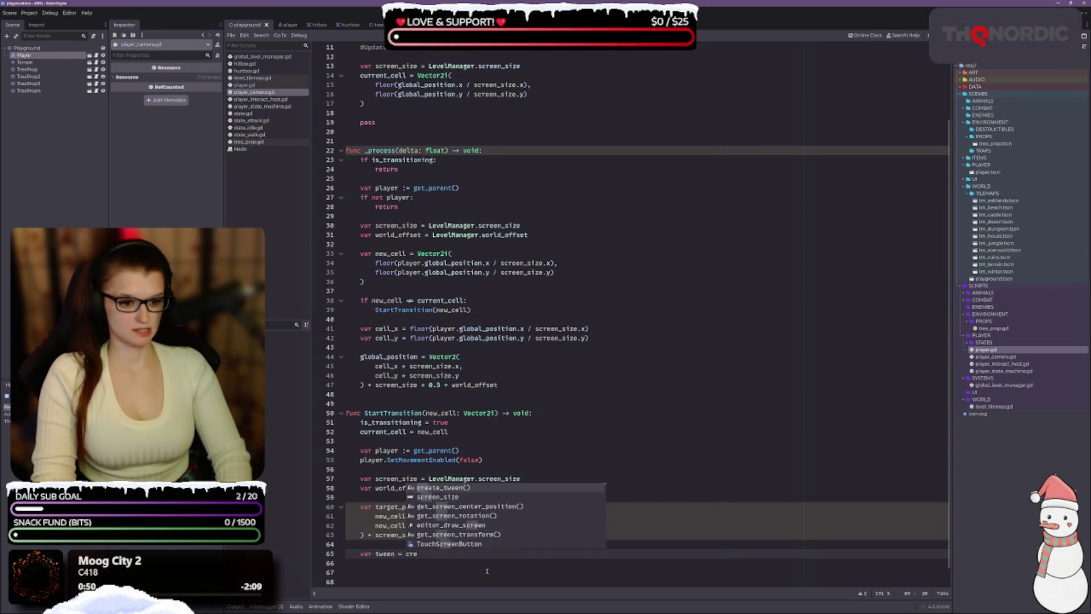
key("Return")
key("Return")
- Tween self's global_position to target_position over 0.35 seconds with tween_property
type("tween.tw")
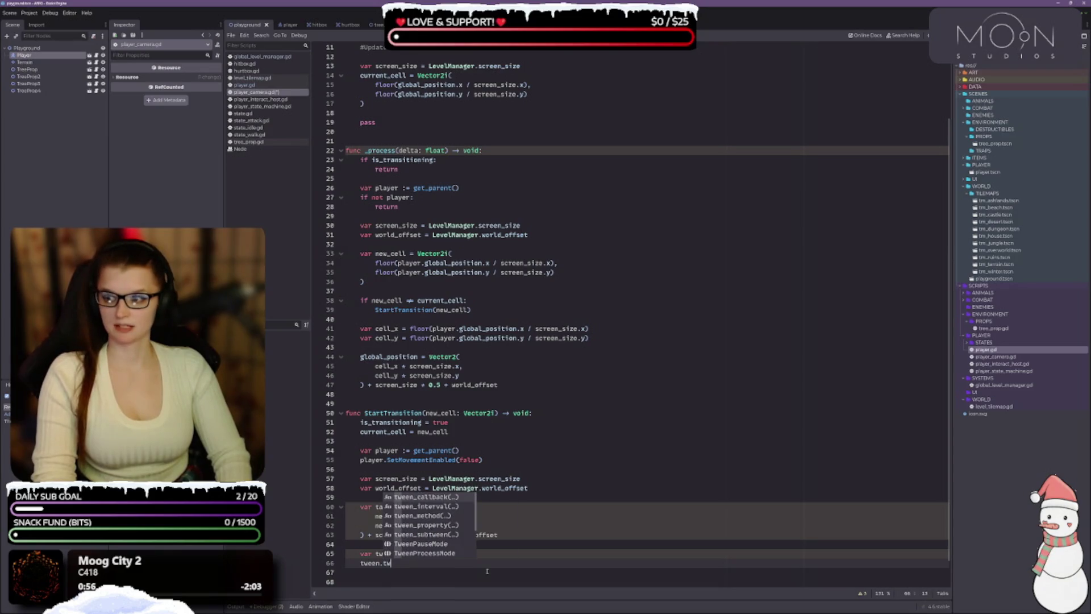
key("Down")
key("Down")
key("Down")
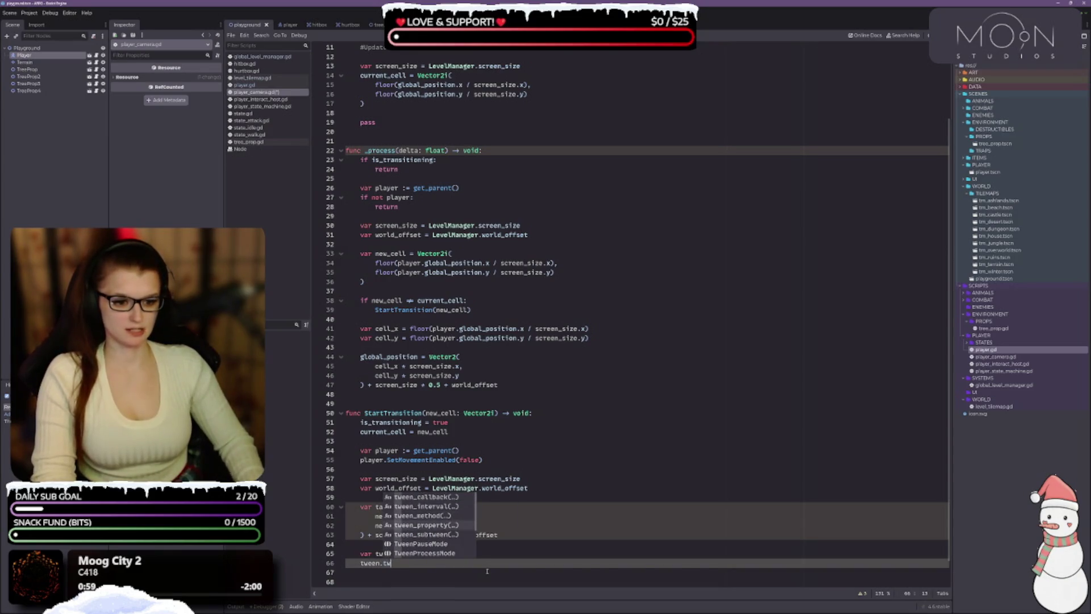
key("Return")
type("self, ")
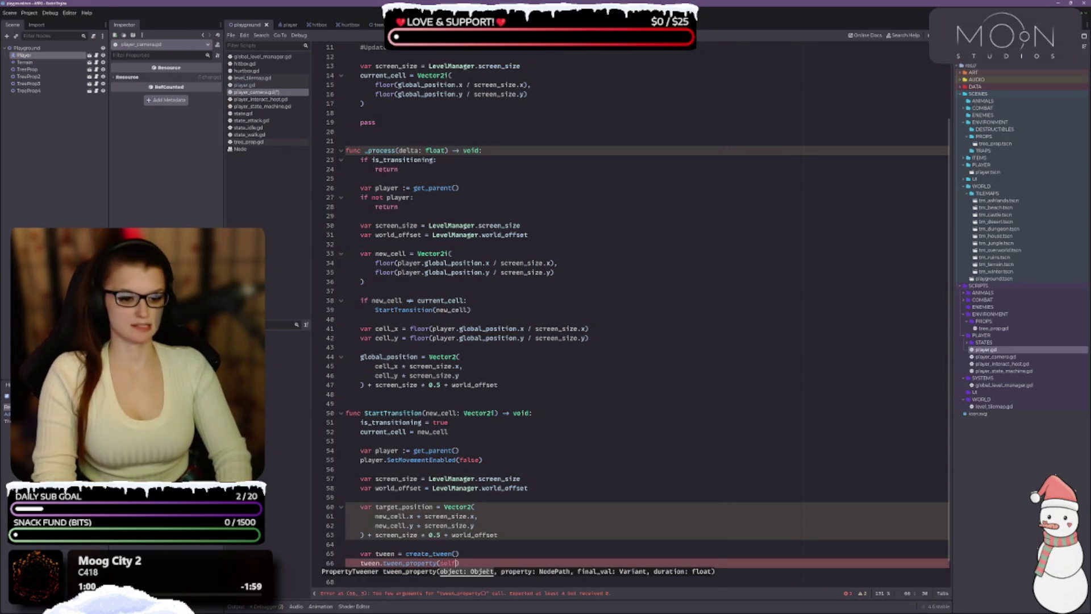
type("\"")
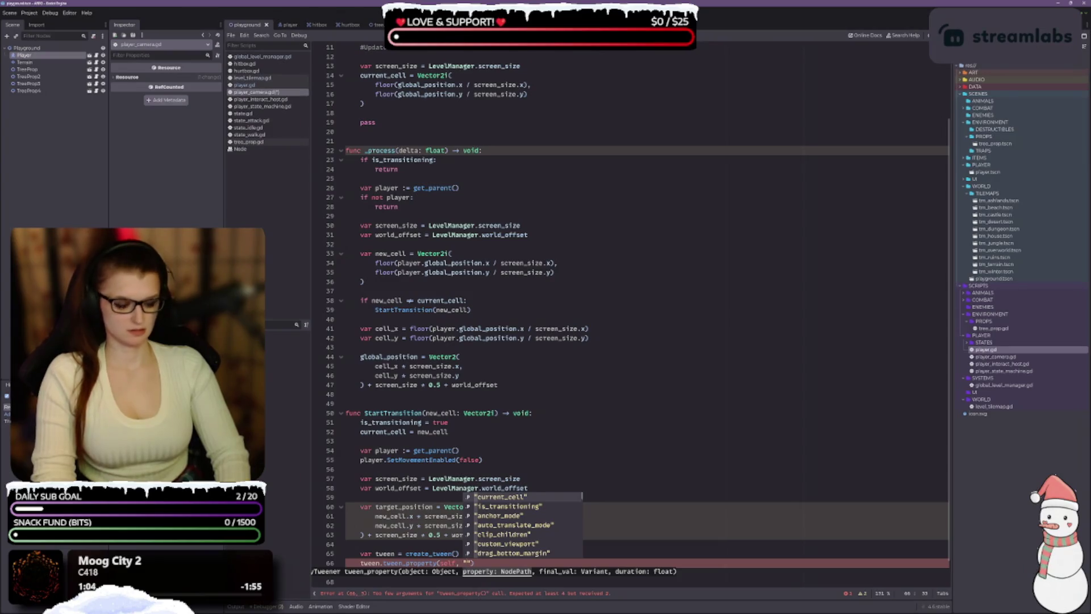
type("glob")
key("Return")
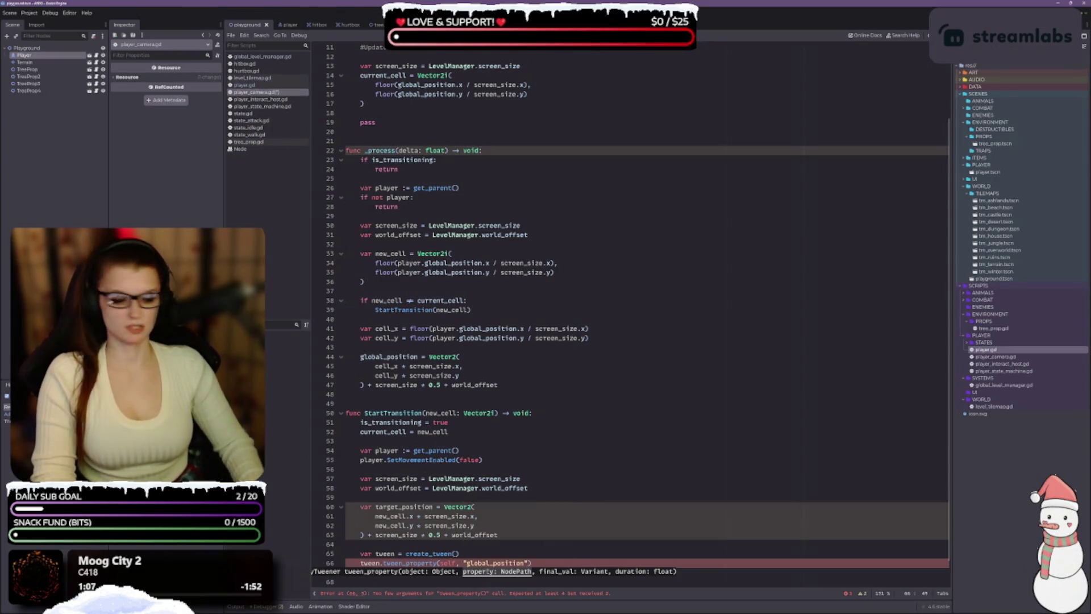
type(", ta")
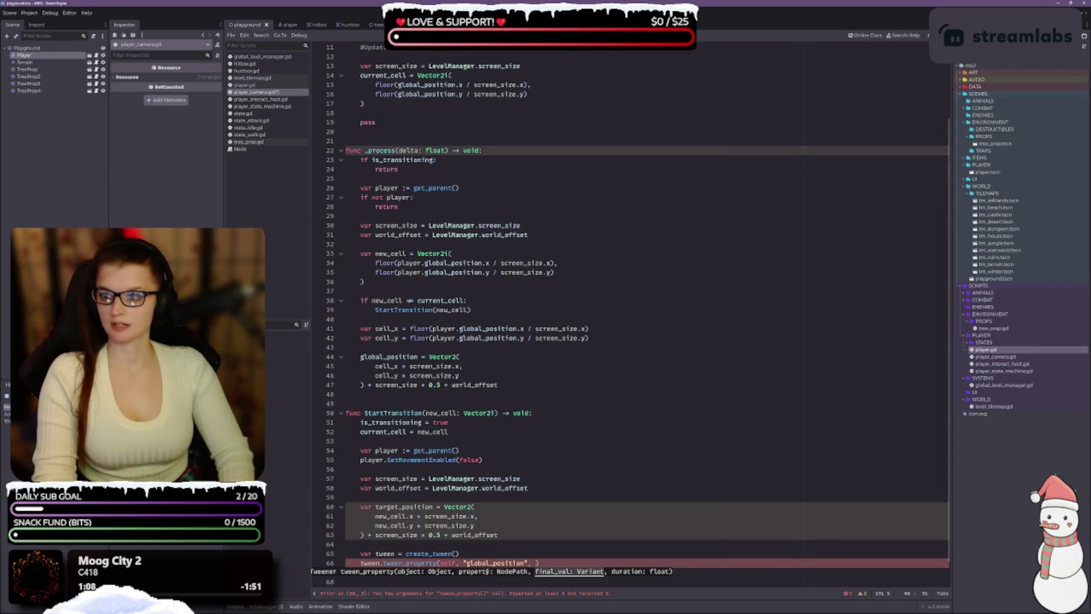
type("r")
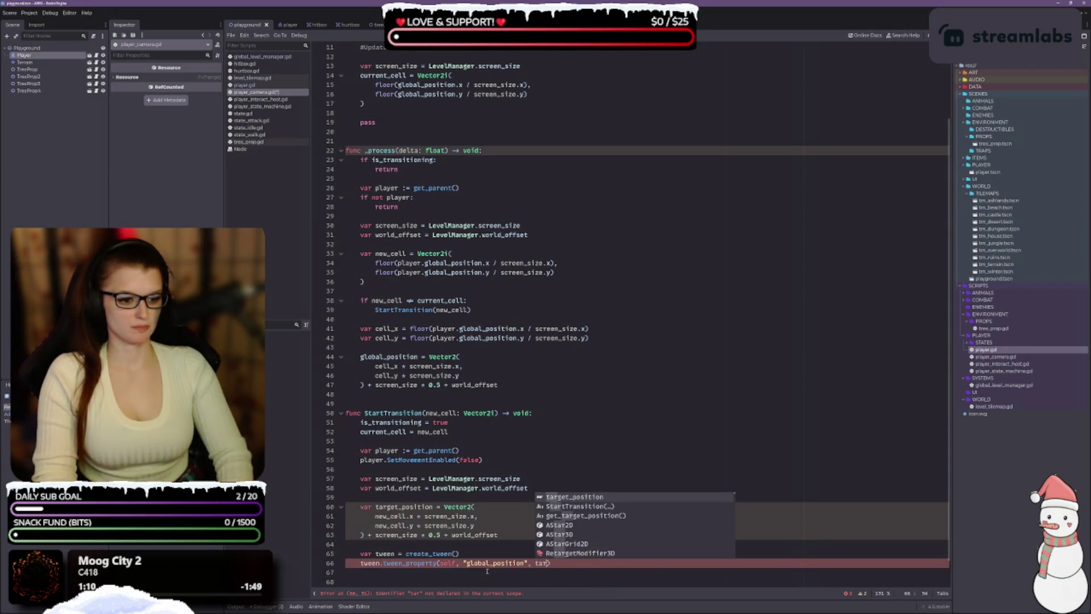
key("Return")
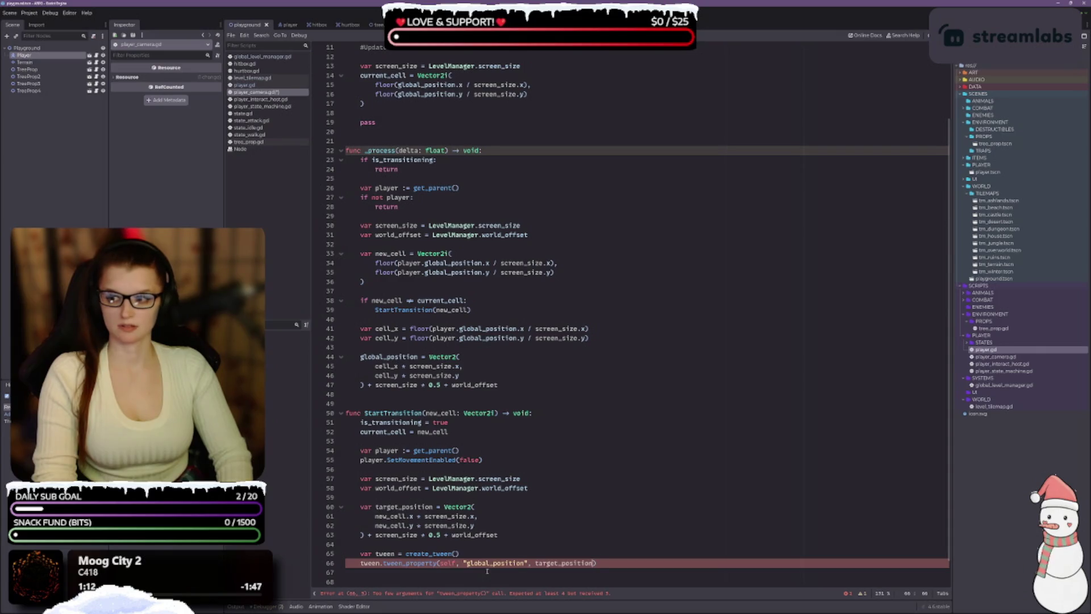
type(", 0.35")
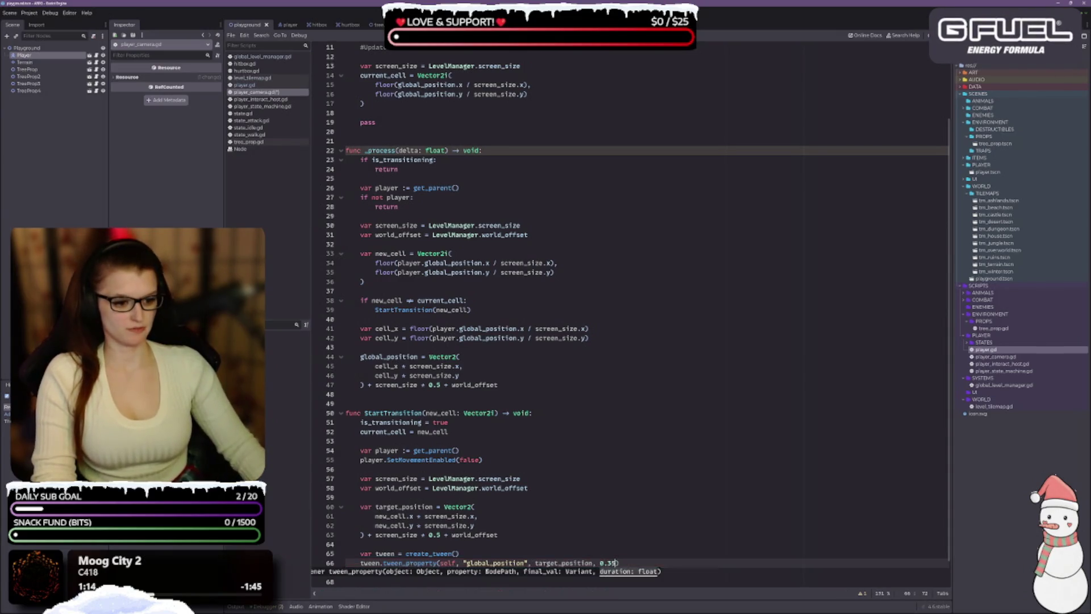
type(")")
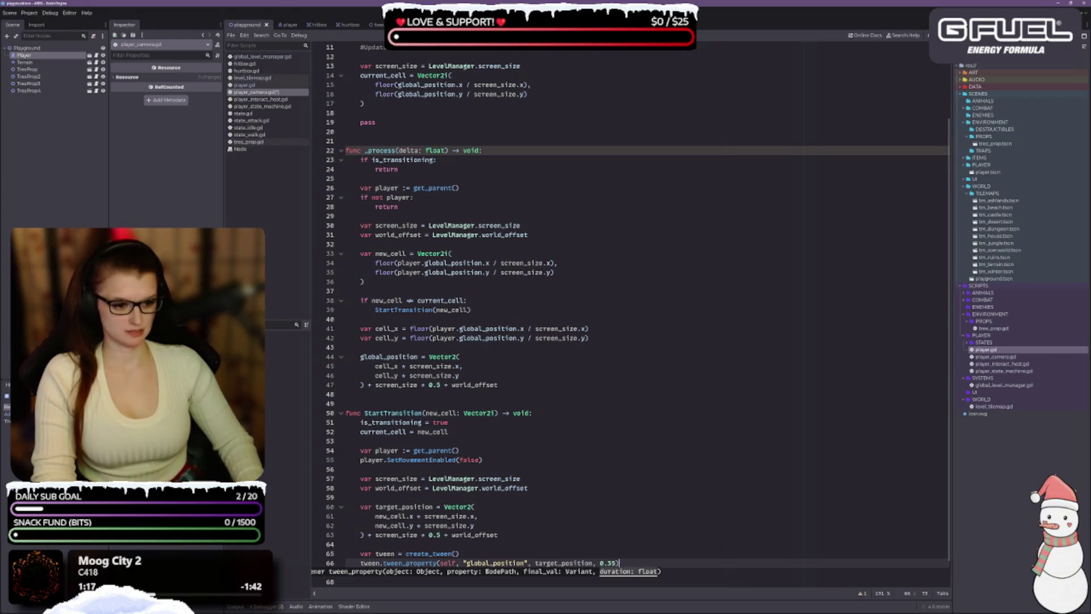
type(".set")
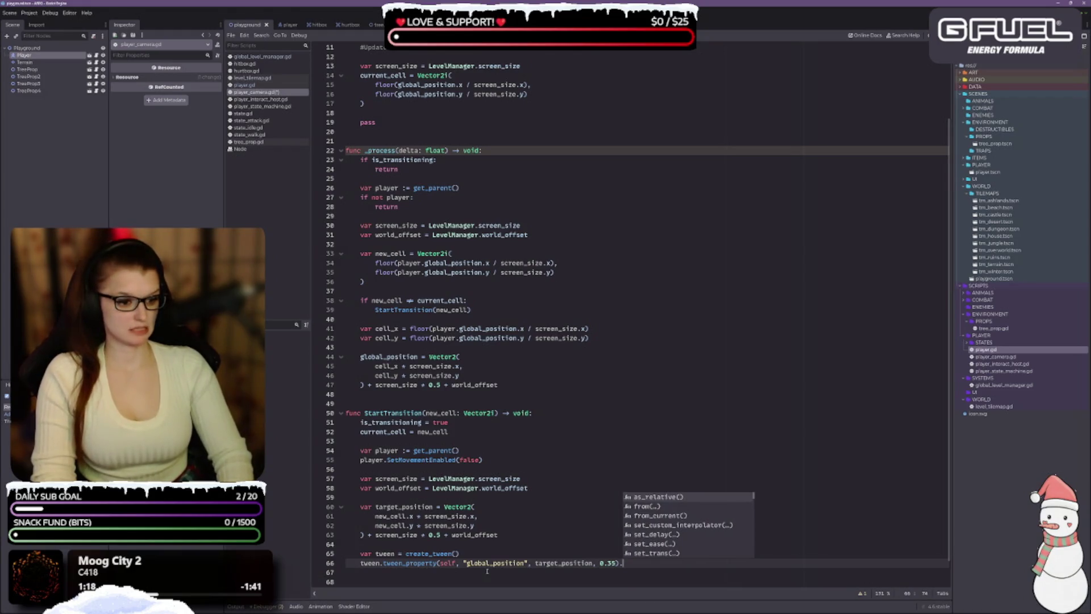
type("_t")
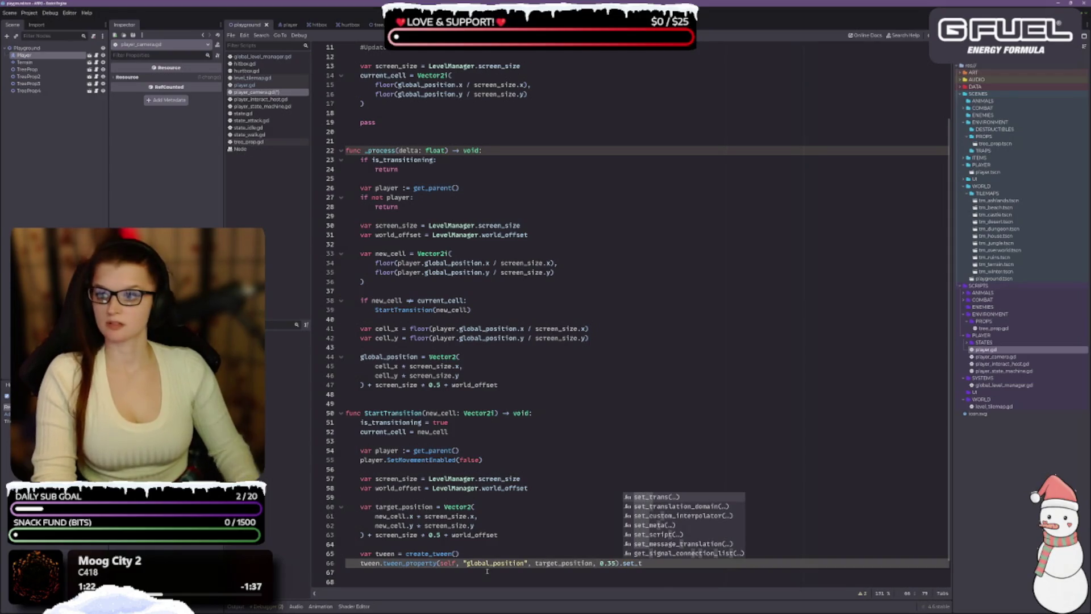
key("Return")
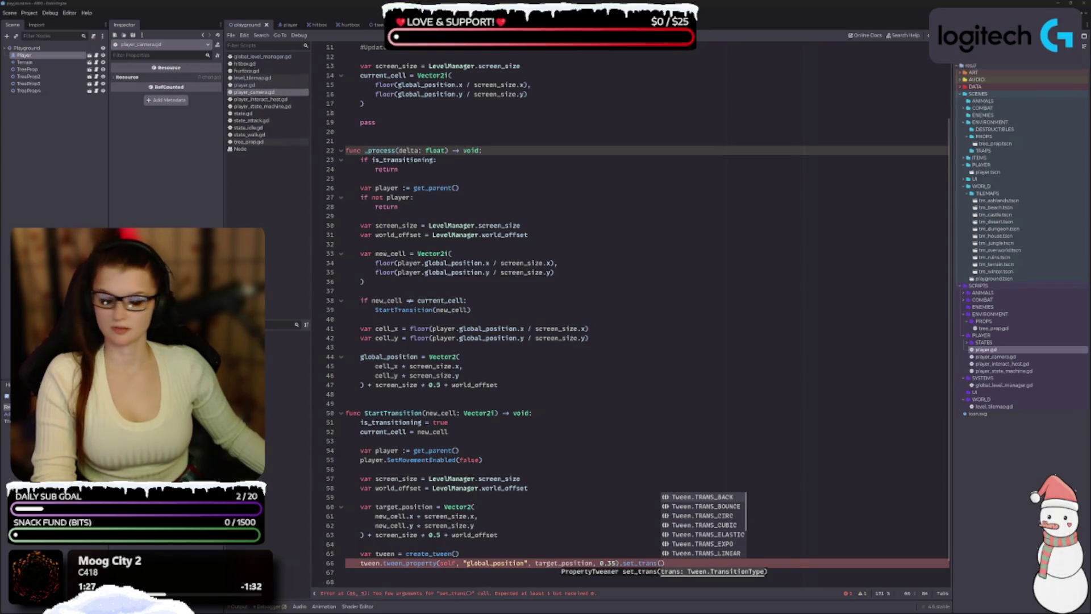
- Chain set_trans(Tween.TRANS_SINE) and set_ease(Tween.EASE_IN_OUT) onto the tween_property call
key("Escape")
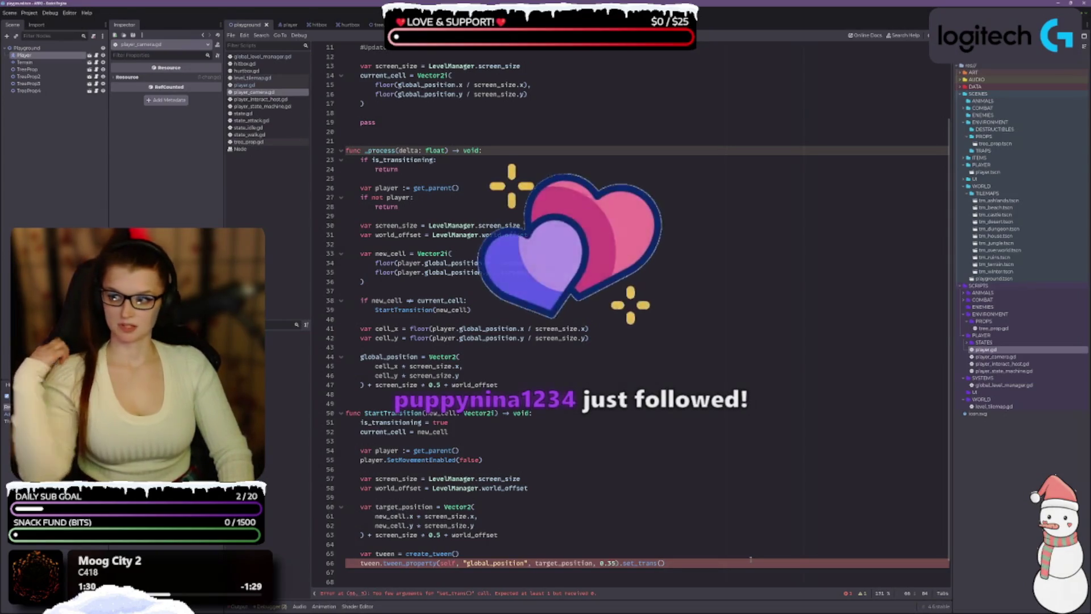
type("Twee")
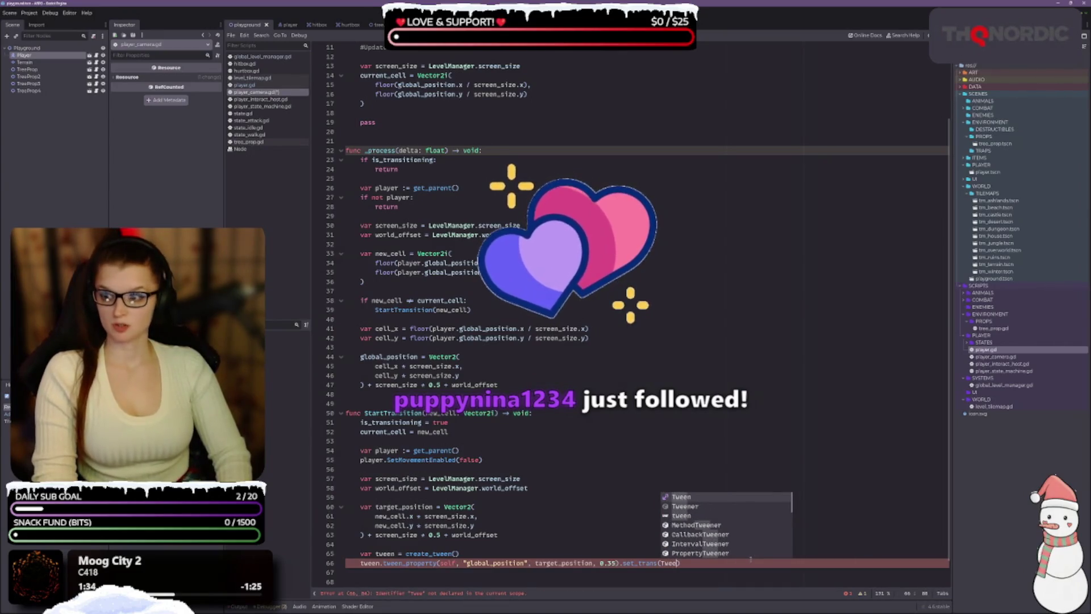
type("n")
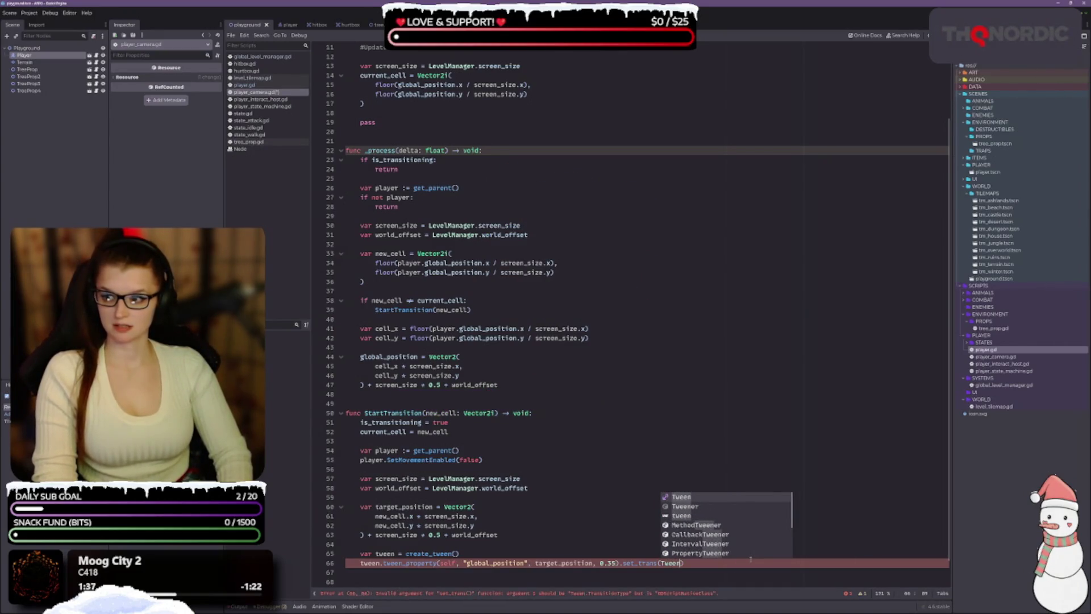
type(".TR")
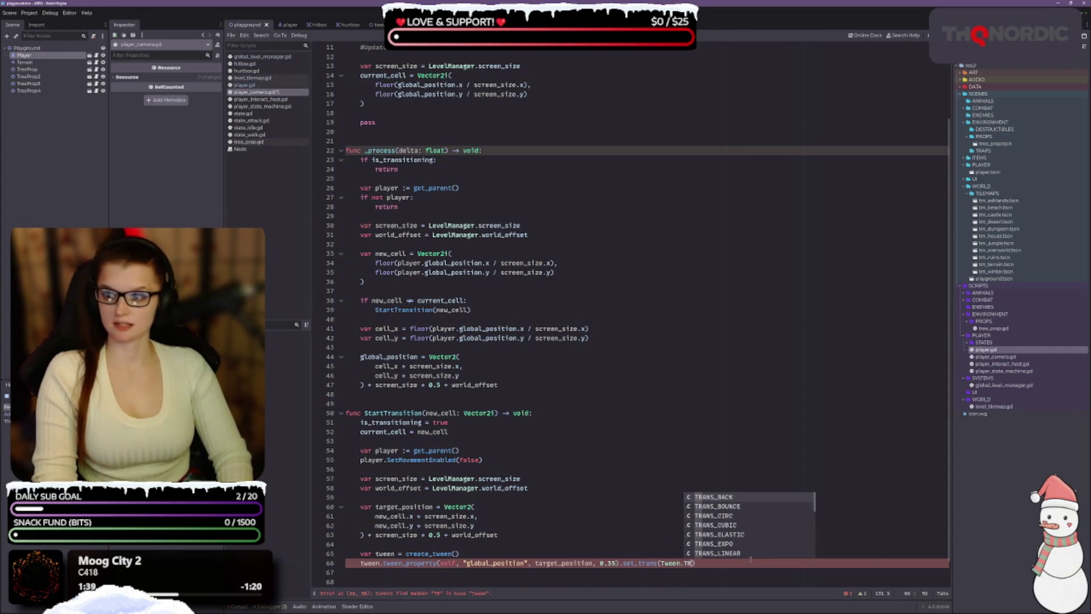
type("ANS")
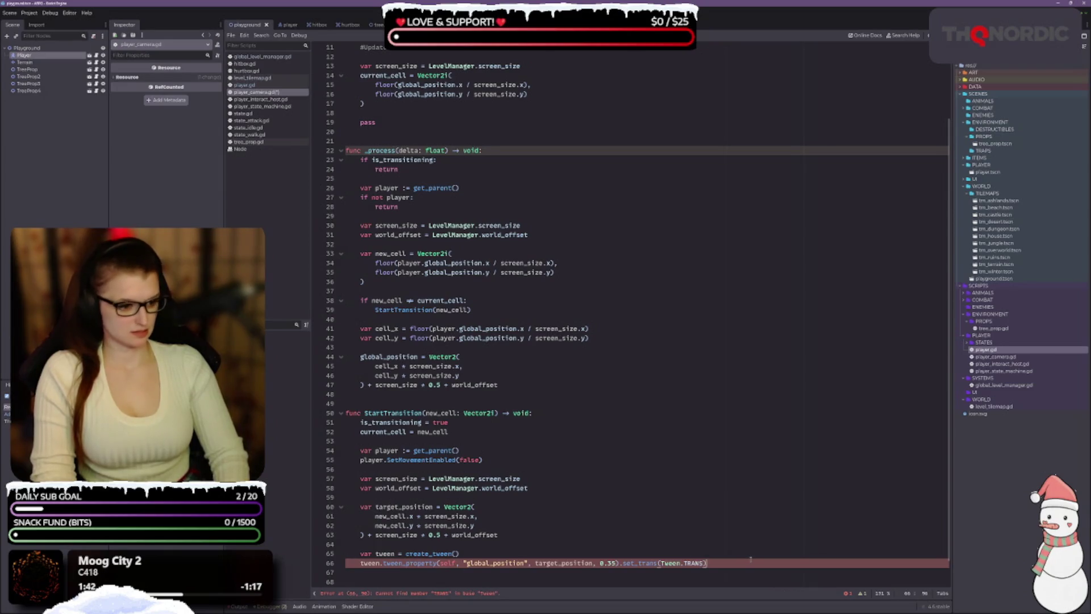
type("_S")
key("Return")
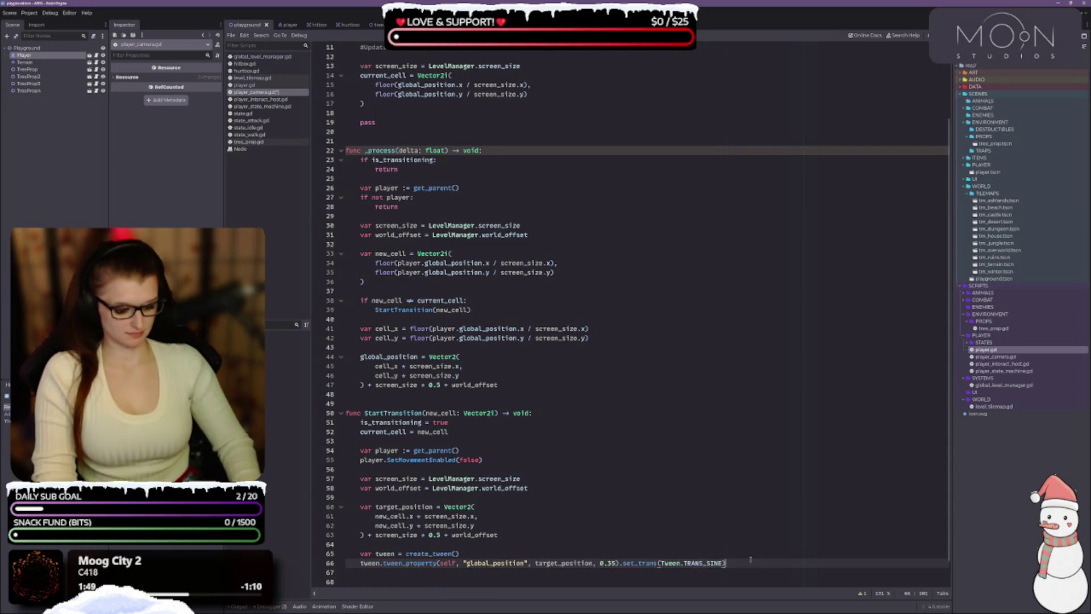
left_click(750, 560)
type(".set")
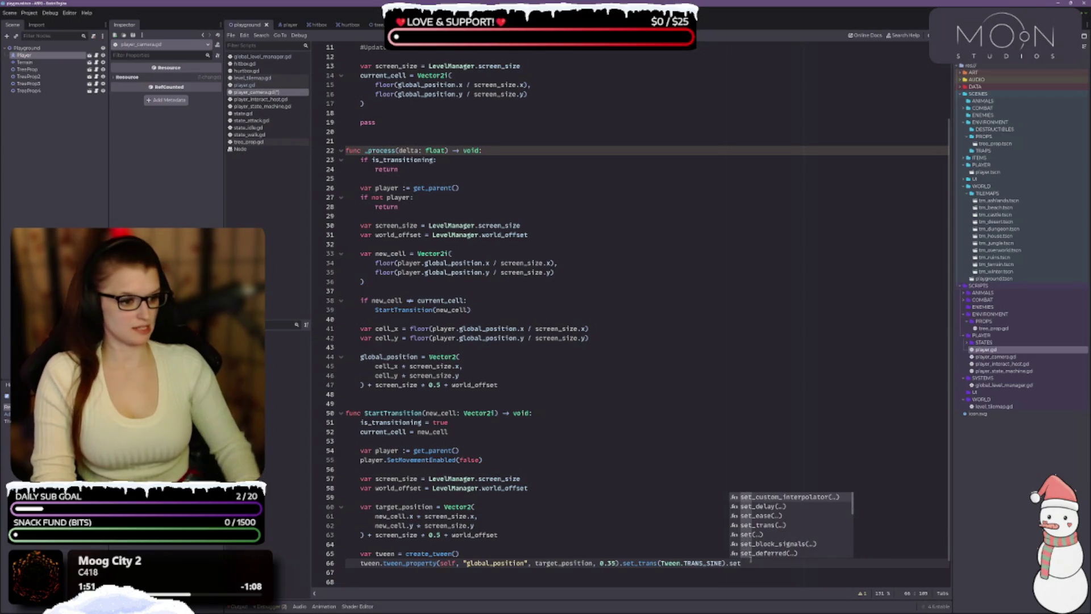
type("_e")
key("Return")
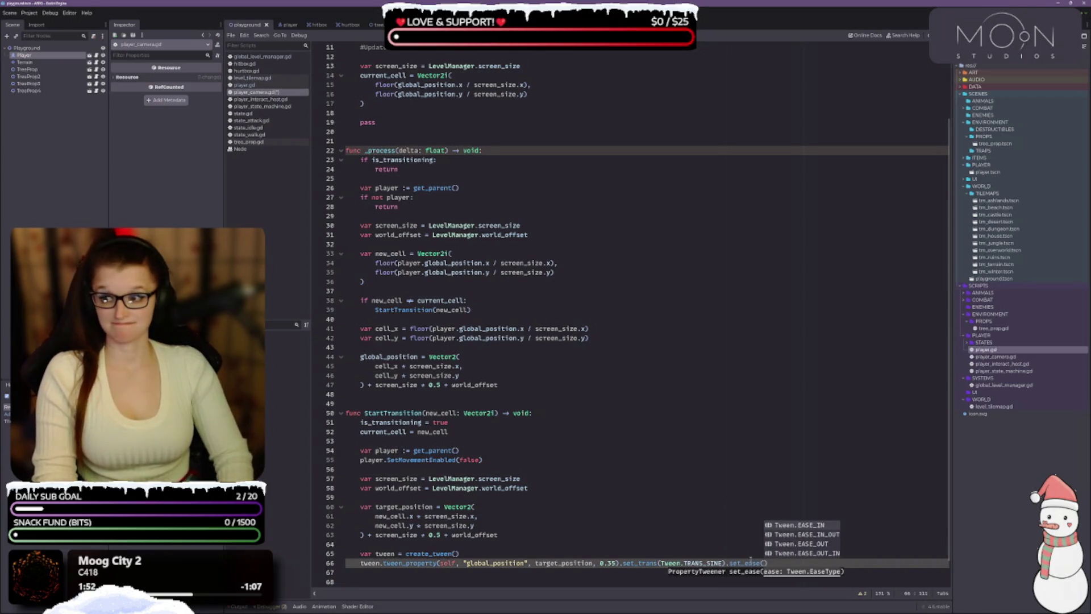
type("Tween.")
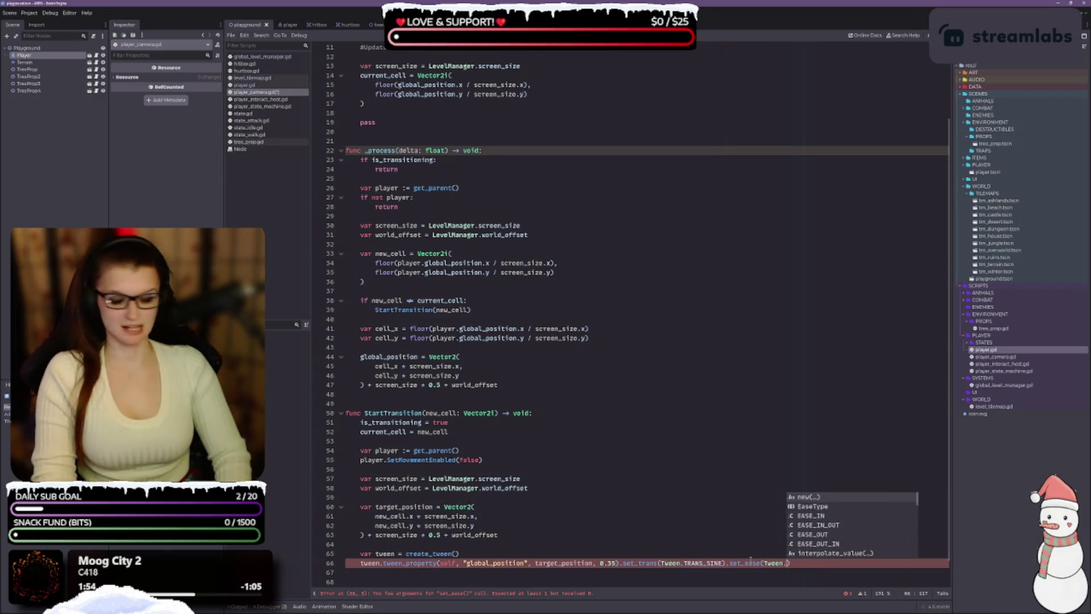
type("EA")
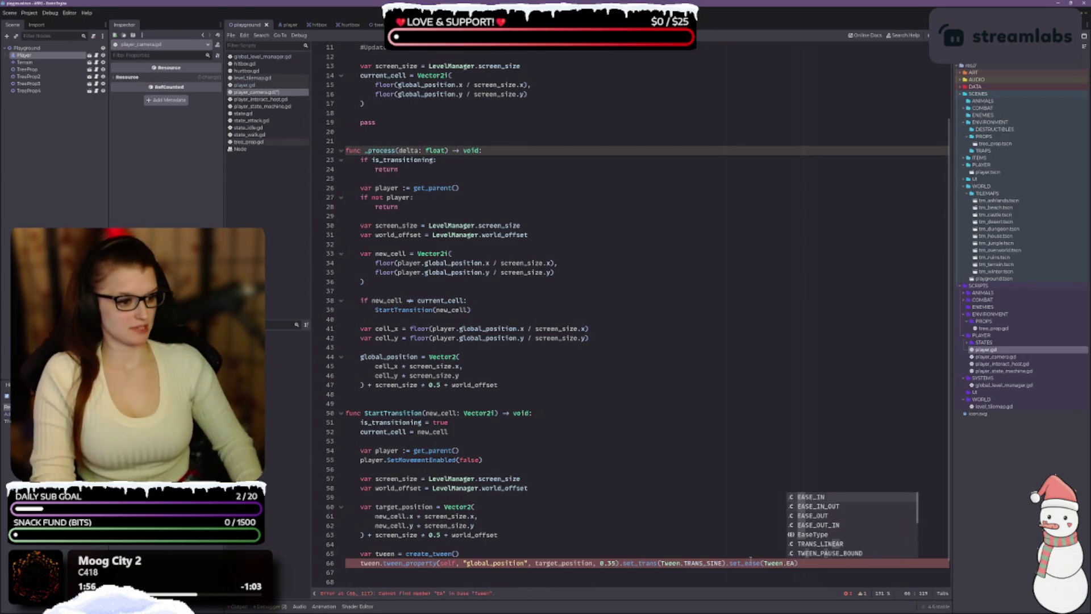
key("Down")
key("Return")
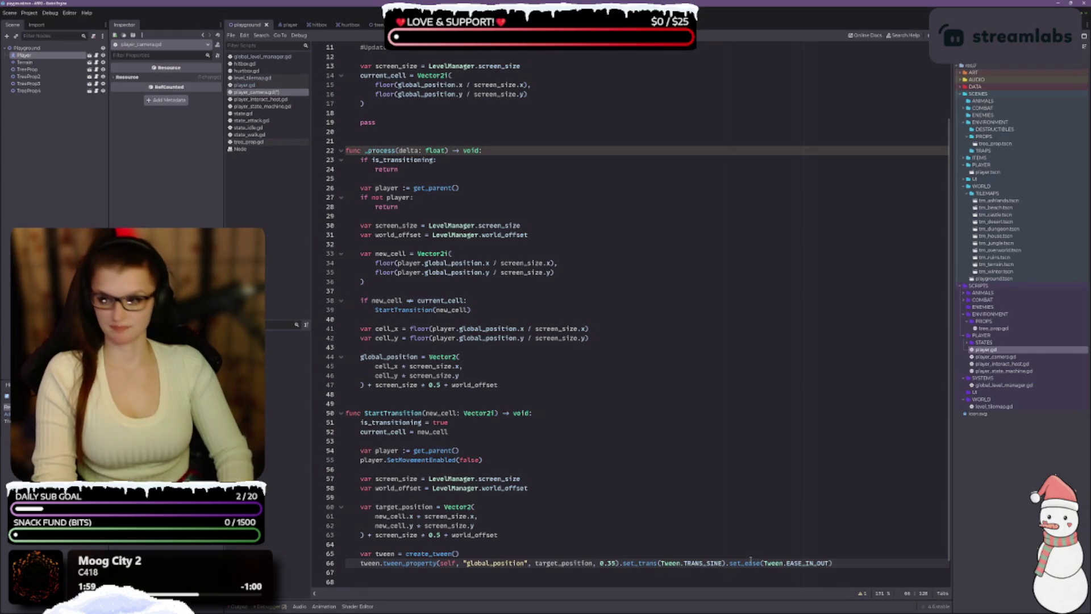
key("Down")
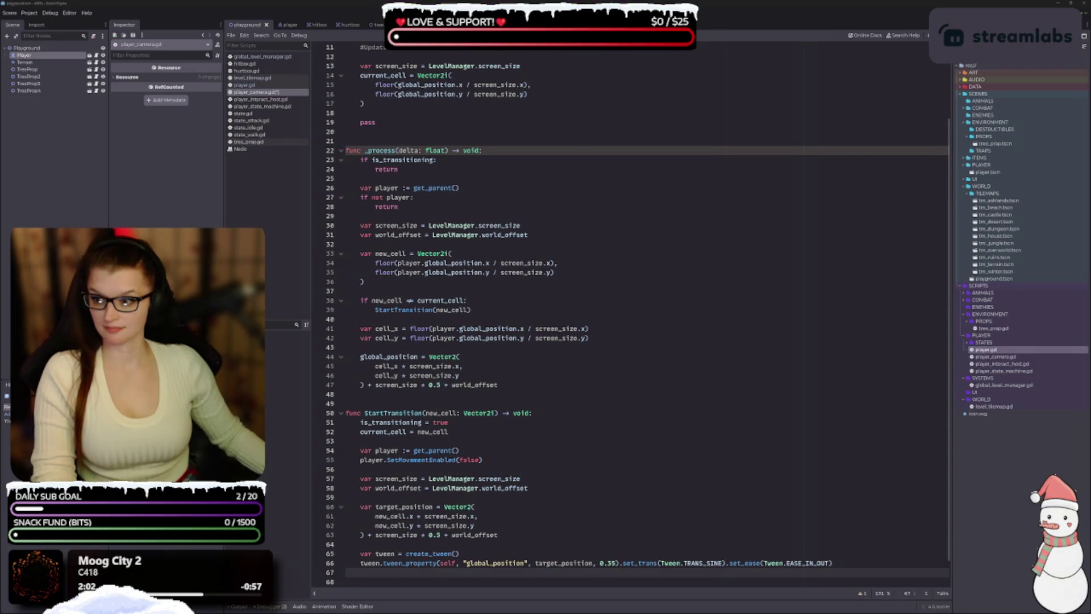
- Move the tween_property arguments onto their own indented line
scroll(488, 568, "down", 1)
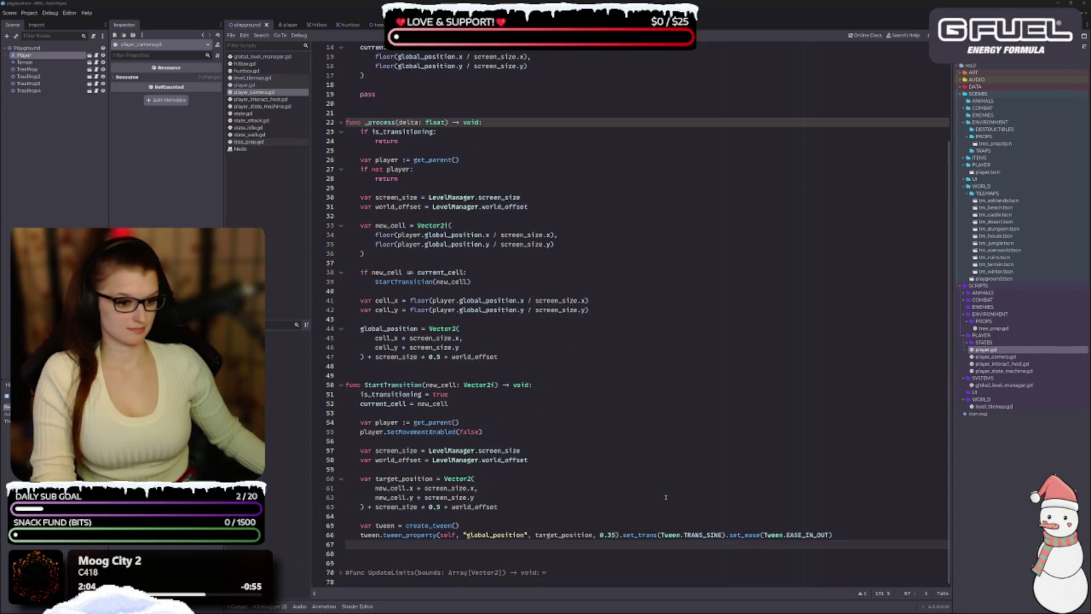
left_click(487, 573)
mouse_move(488, 574)
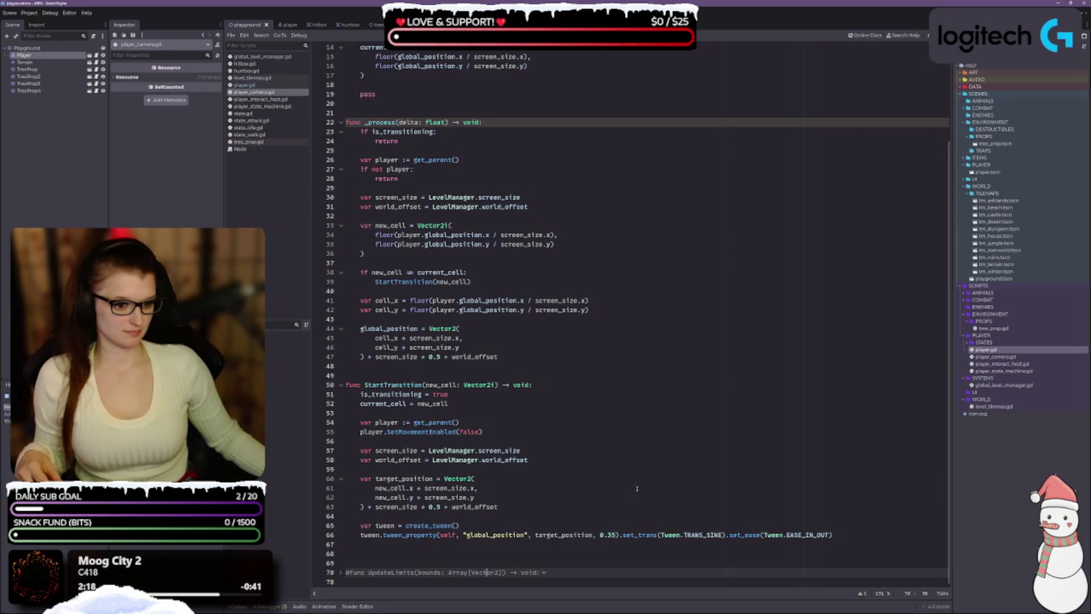
left_click(678, 531)
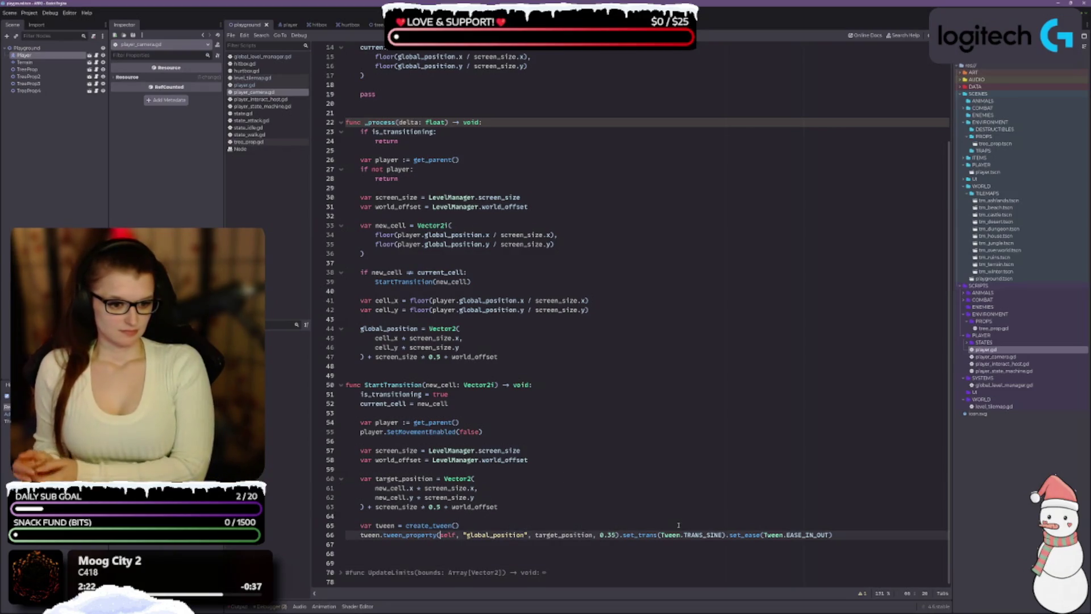
key("Return")
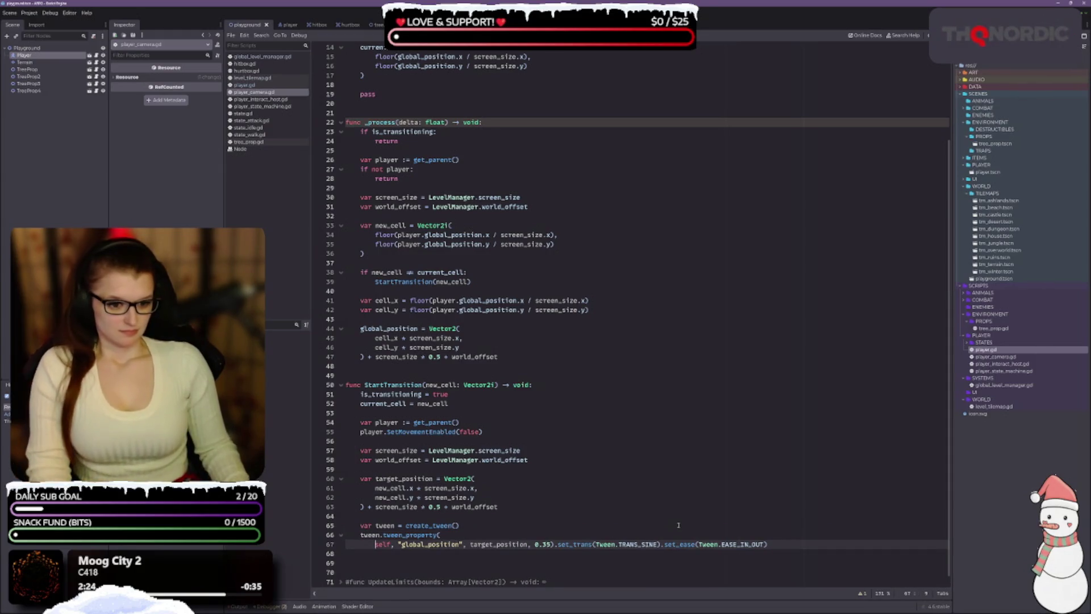
key("Tab")
- Break the arguments across lines, putting the closing parenthesis and easing calls on an outdented line
scroll(502, 498, "down", 1)
left_click(413, 534)
key("Return")
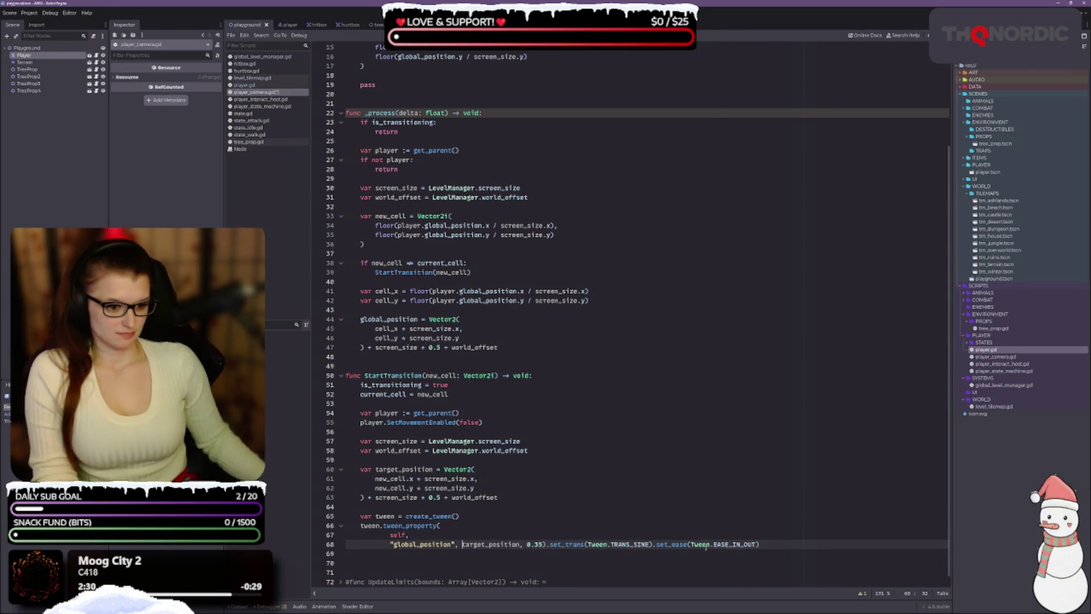
mouse_move(706, 545)
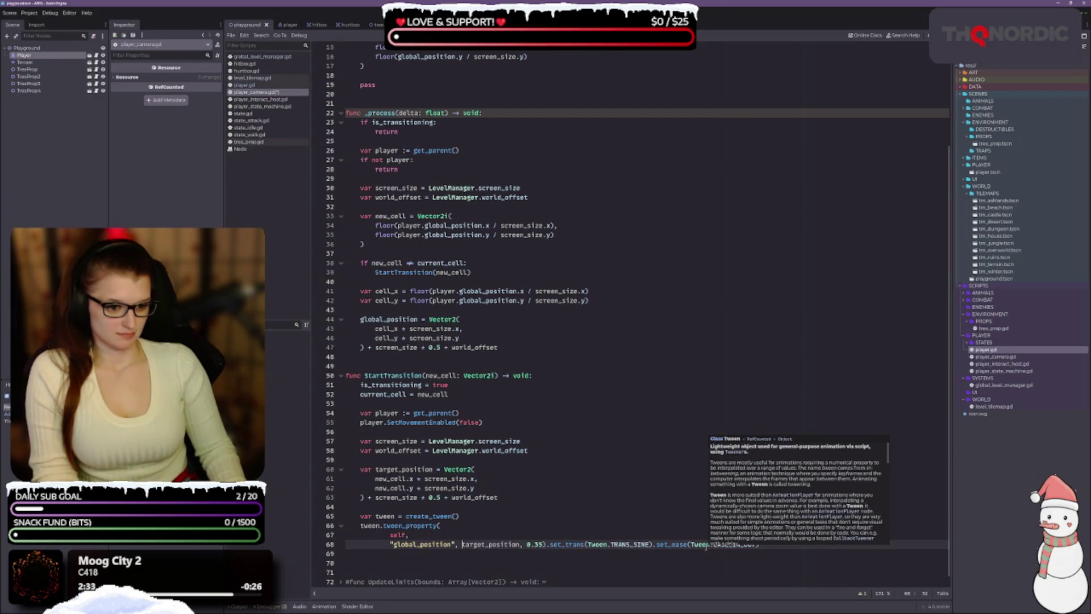
key("Return")
scroll(444, 504, "down", 1)
left_click(474, 535)
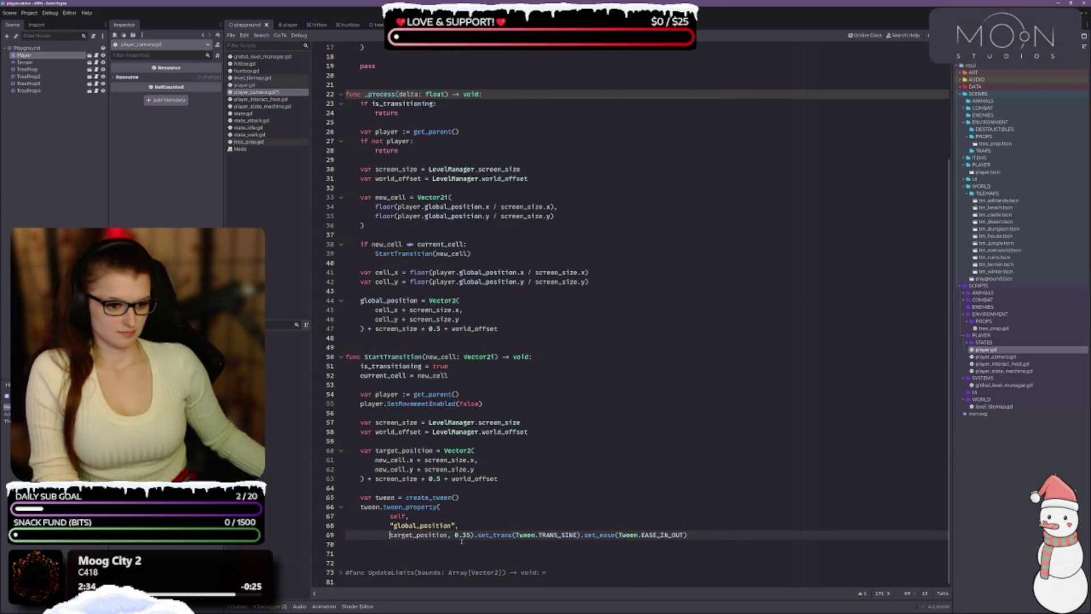
key("Return")
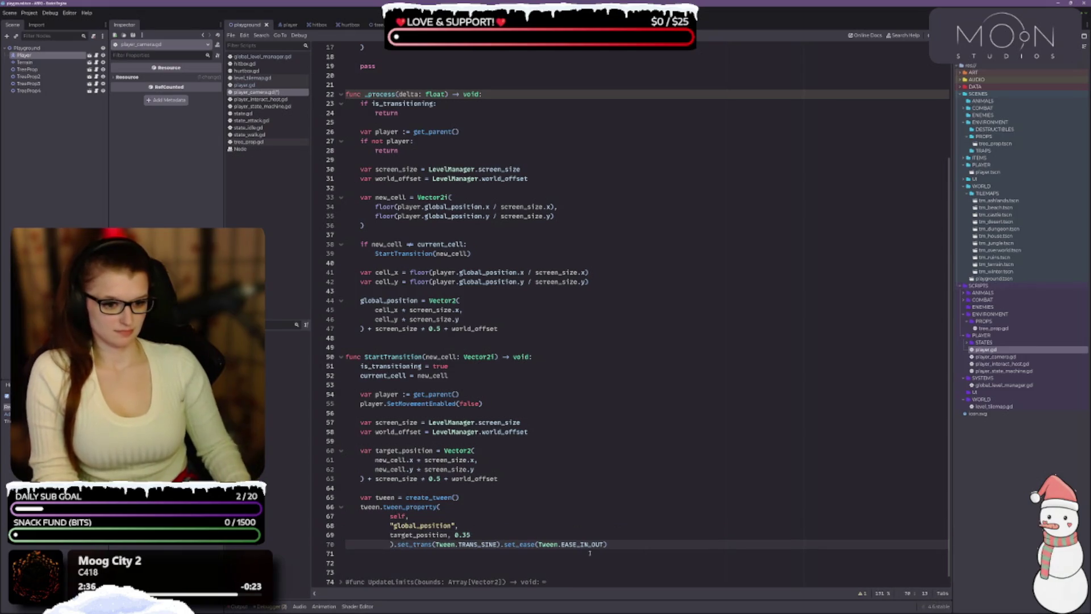
key("BackSpace")
key("BackSpace")
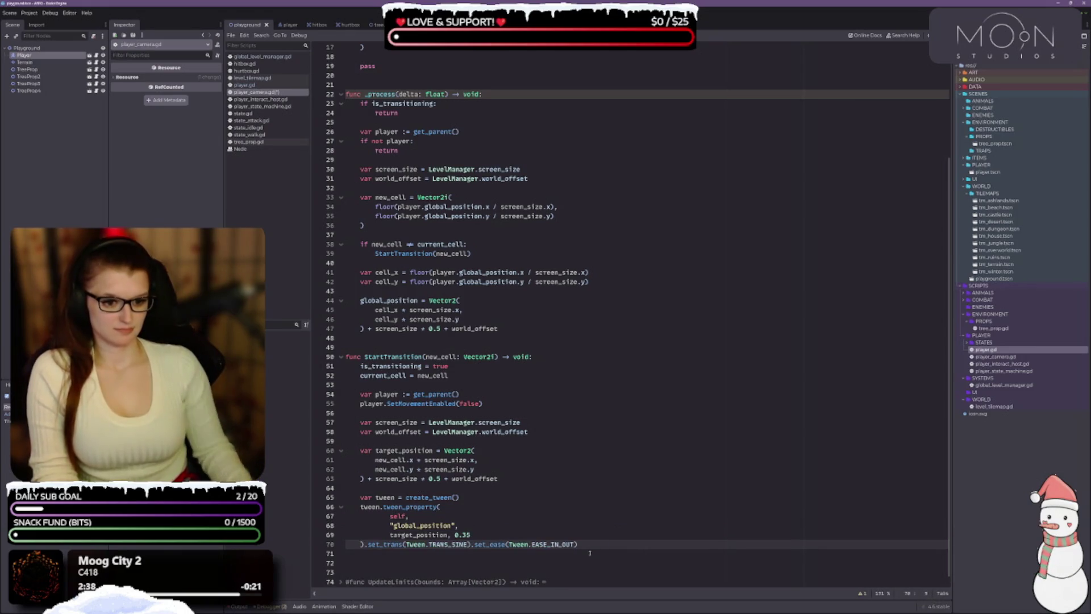
- Join self, "global_position", target_position, 0.35 back onto one argument line
scroll(484, 562, "down", 1)
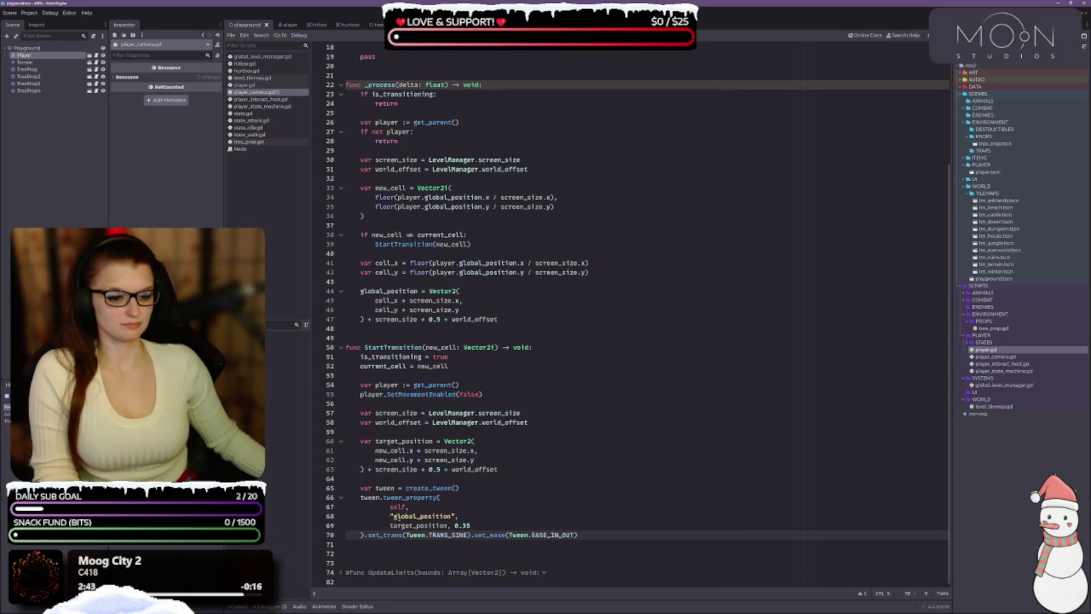
key("Up")
key("Up")
key("Home")
key("BackSpace")
key("BackSpace")
key("BackSpace")
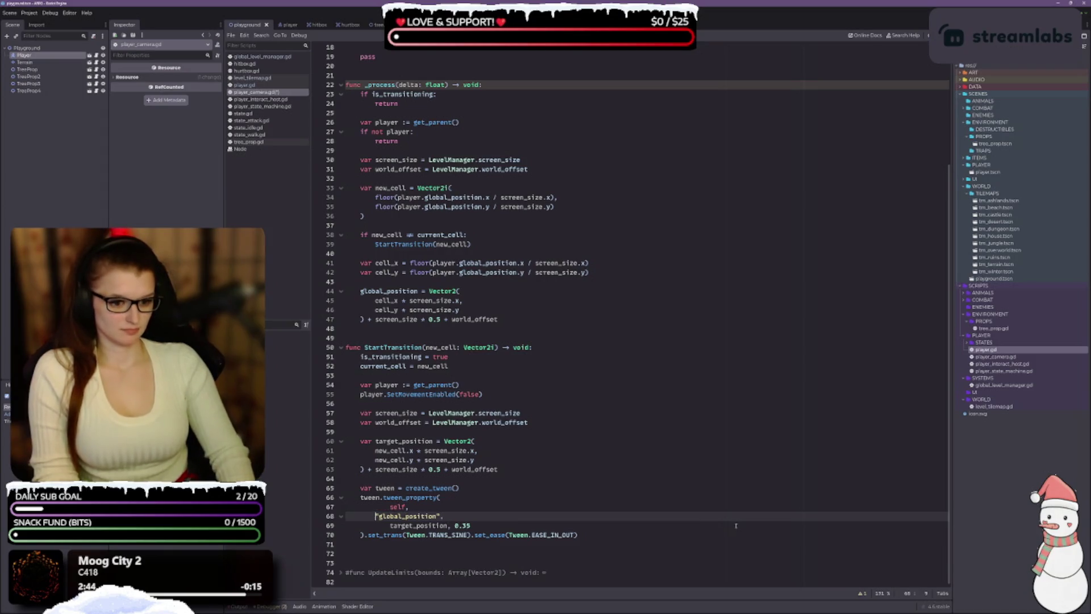
key("Down")
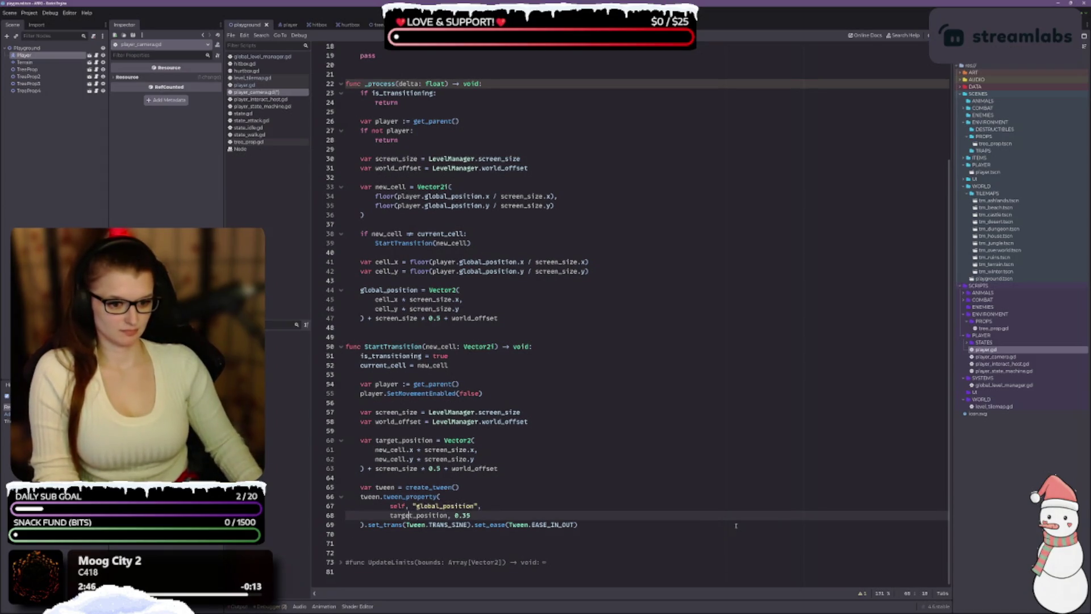
key("BackSpace")
key("BackSpace")
key("BackSpace")
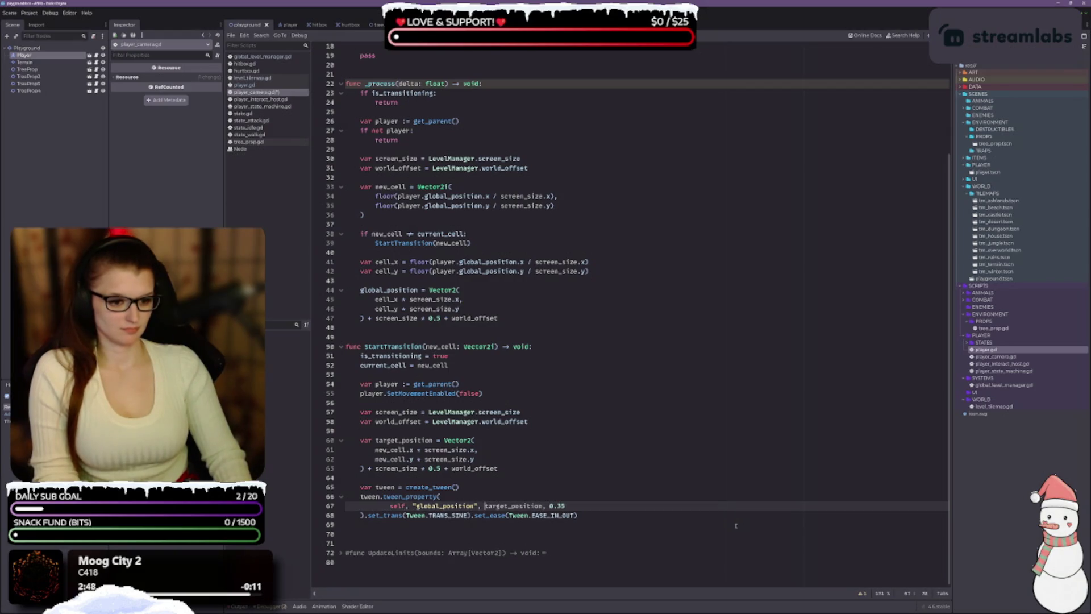
scroll(597, 482, "up", 1)
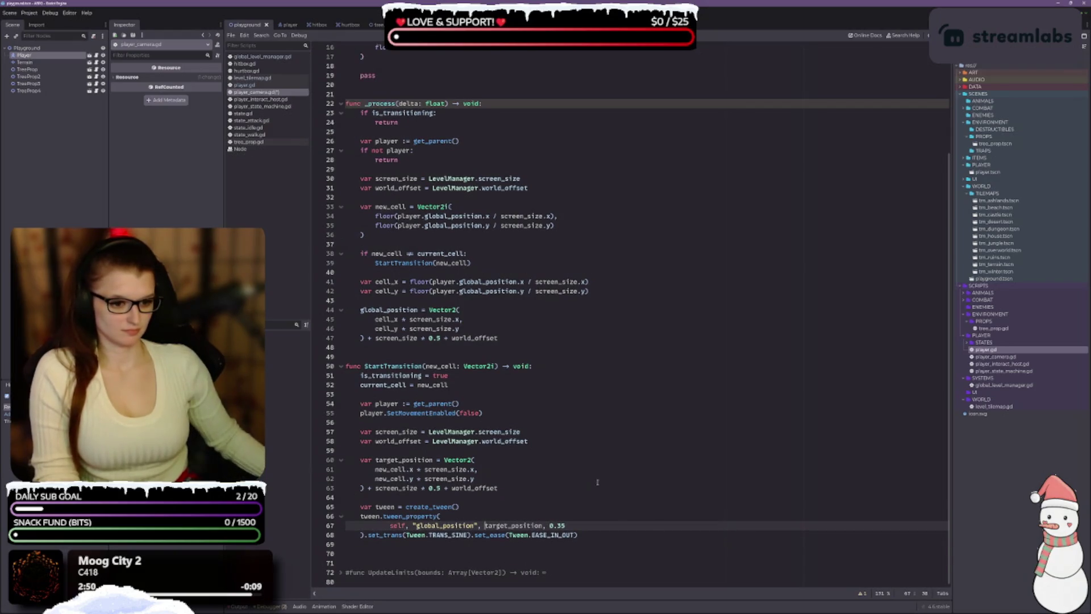
- Connect tween.finished to a lambda setting is_transitioning = false and calling player.SetMovementEnabled(true)
left_click(604, 534)
key("Return")
key("Return")
type("tween.")
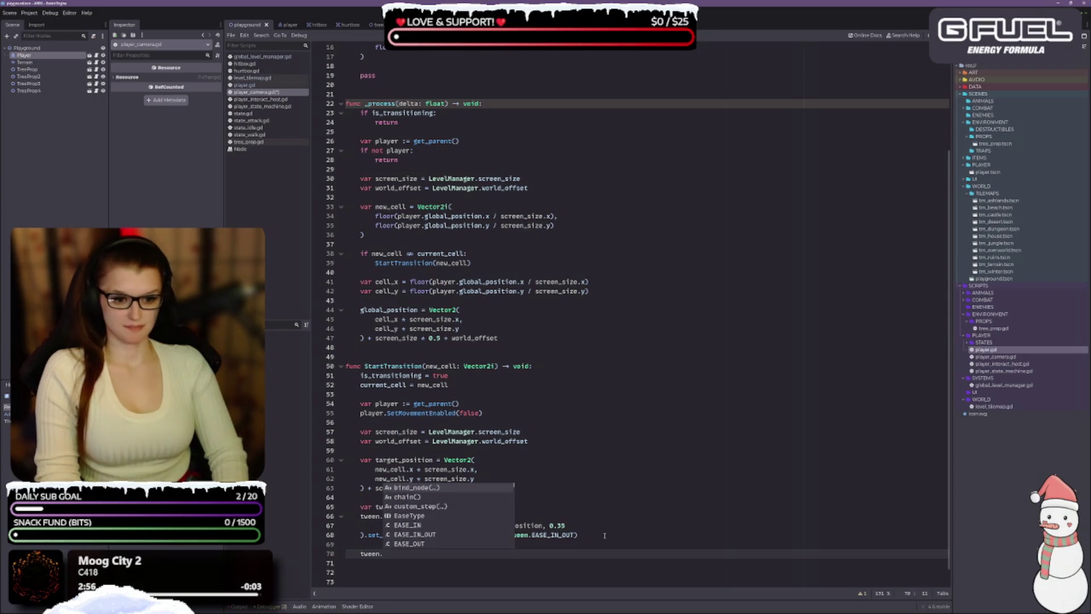
type("finished")
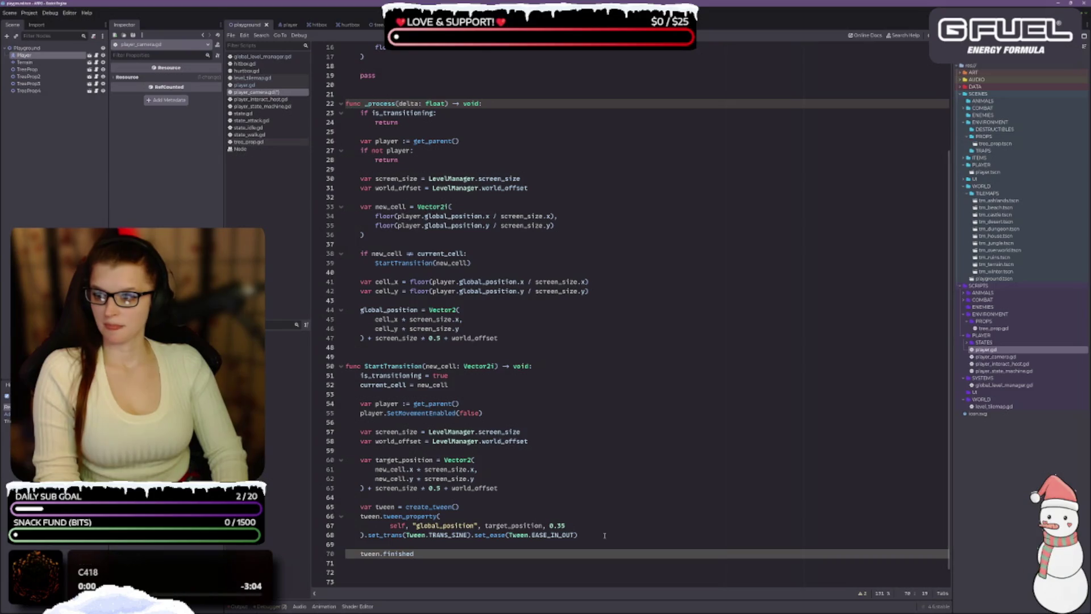
type(".connect(")
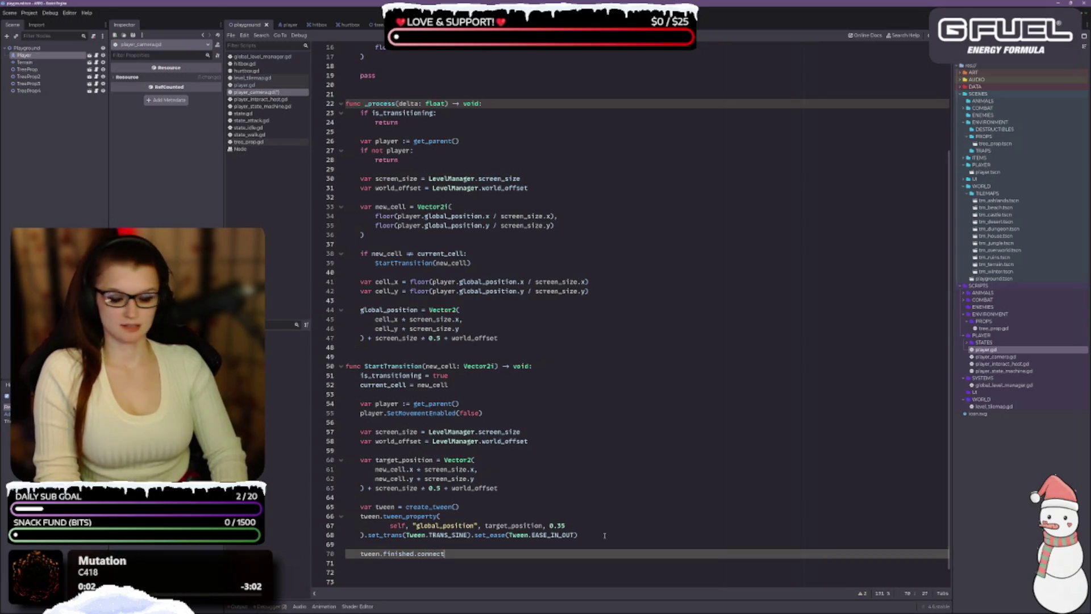
type("func")
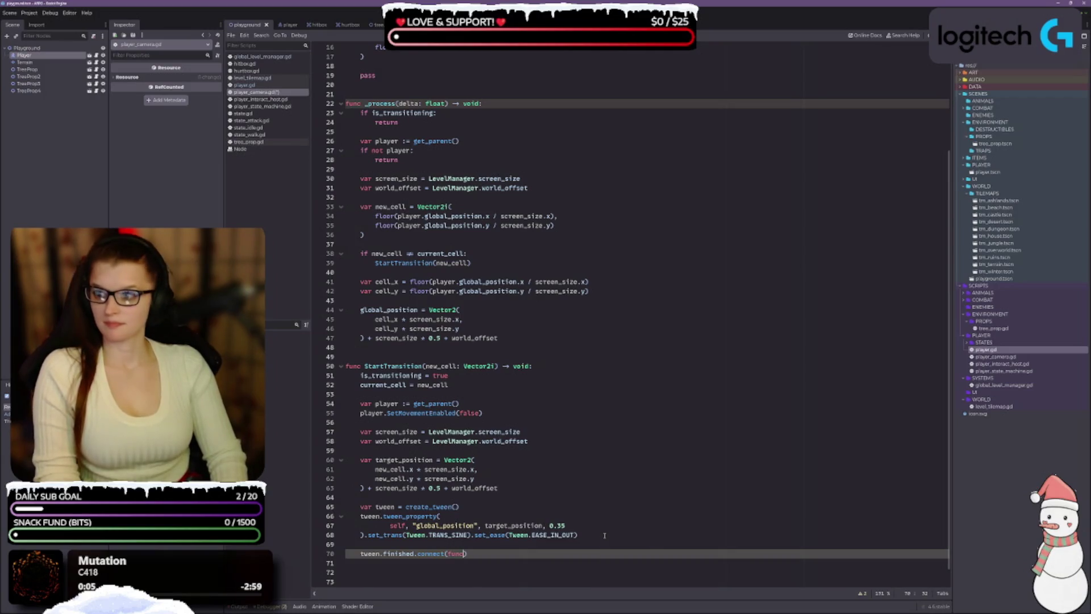
type("():")
key("Return")
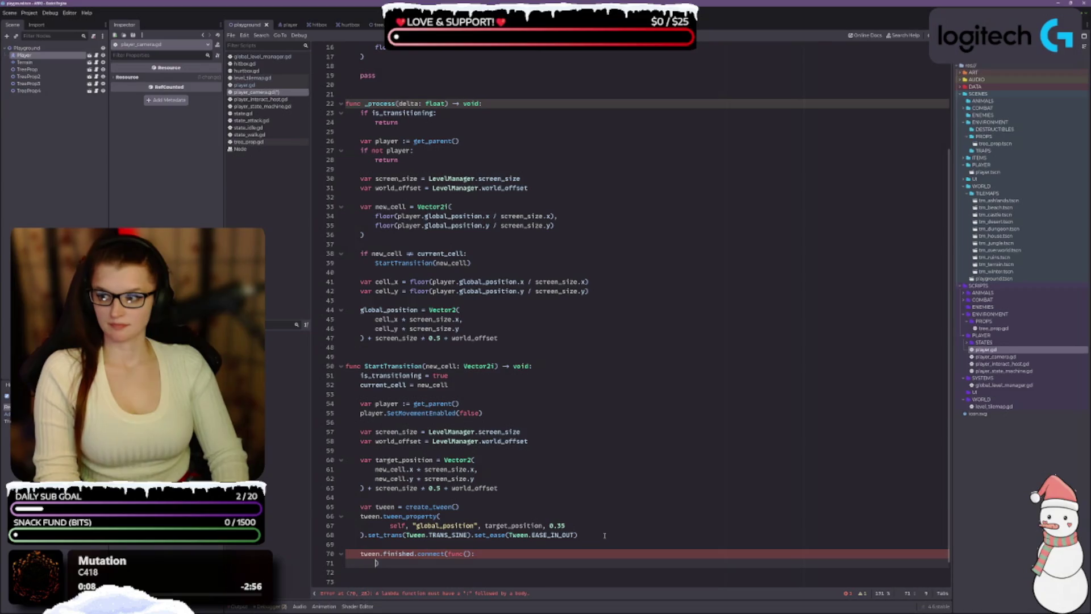
type("is_tr")
key("Return")
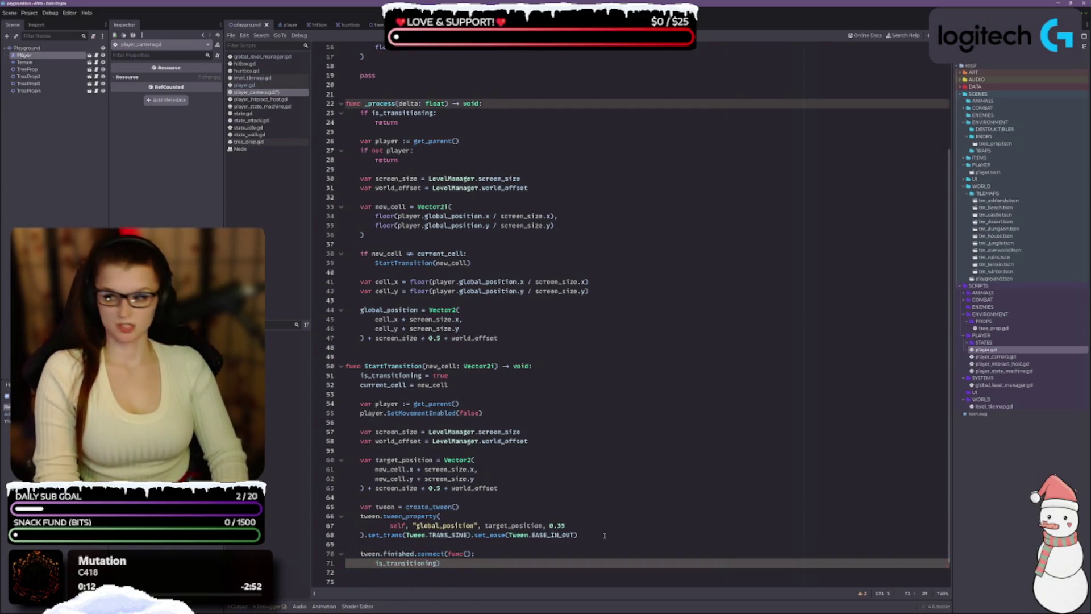
type("= false")
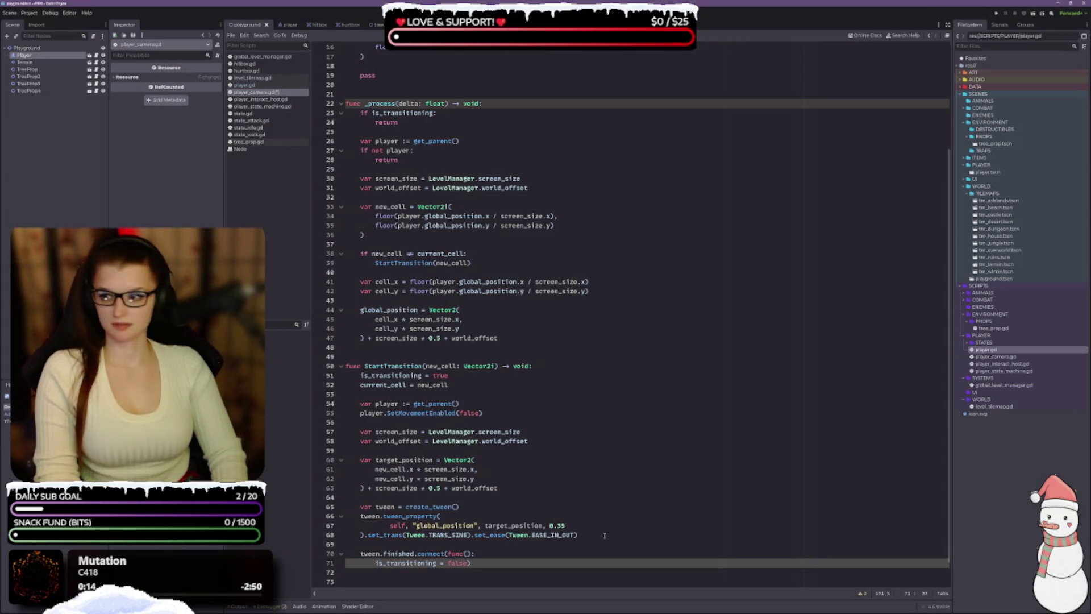
key("Return")
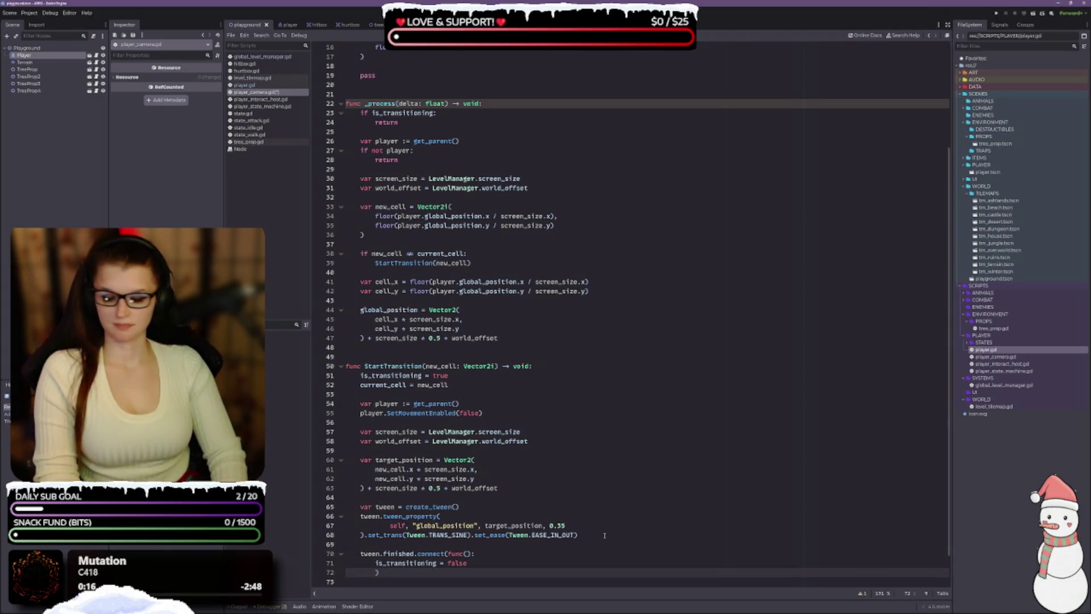
type("player.")
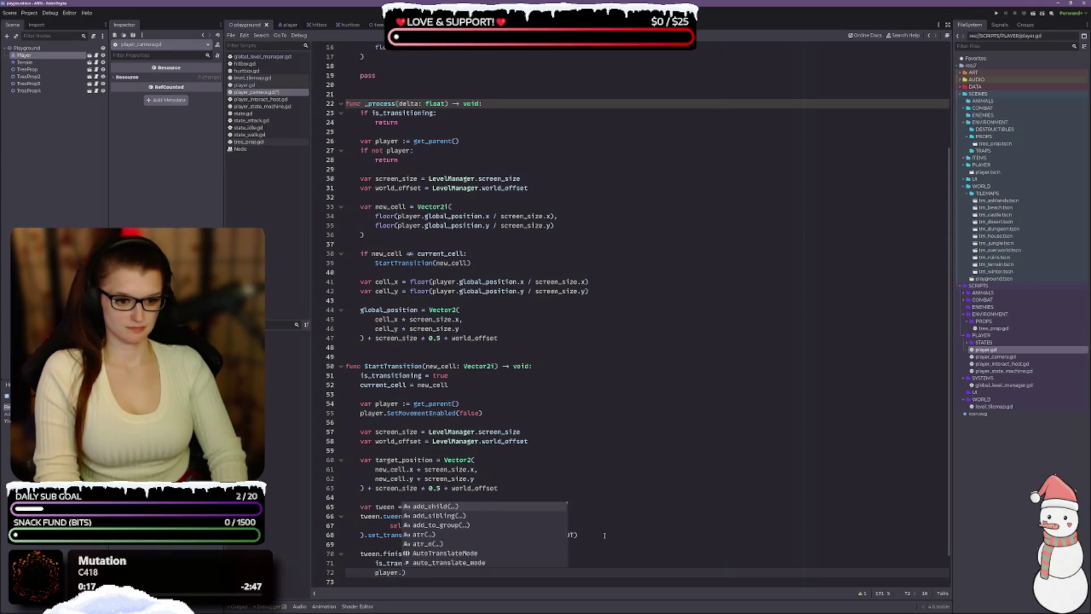
type("SetMovementEnabled(true")
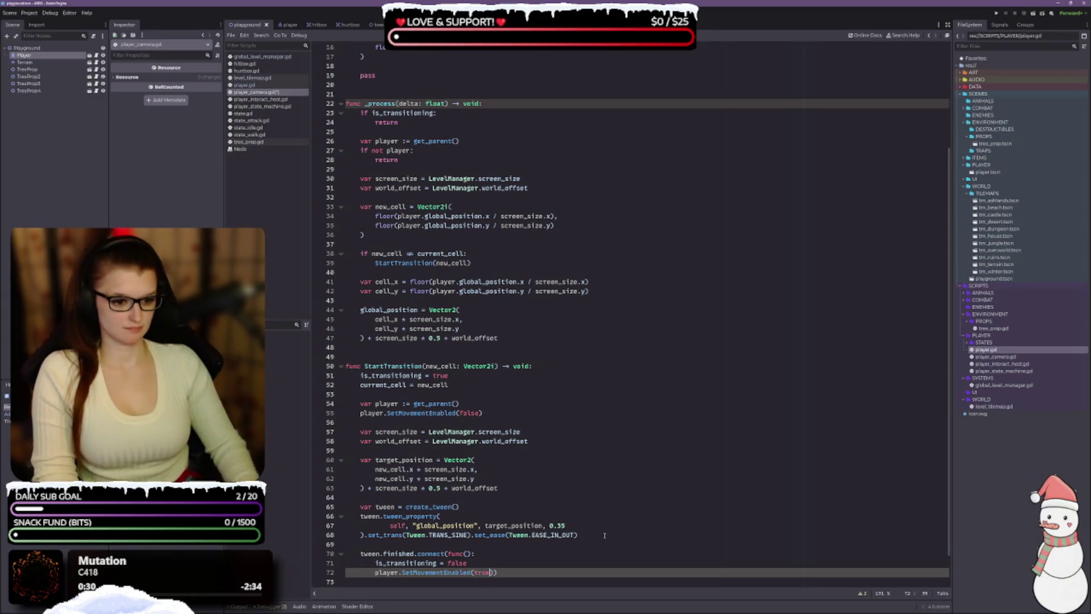
type(")")
key("Return")
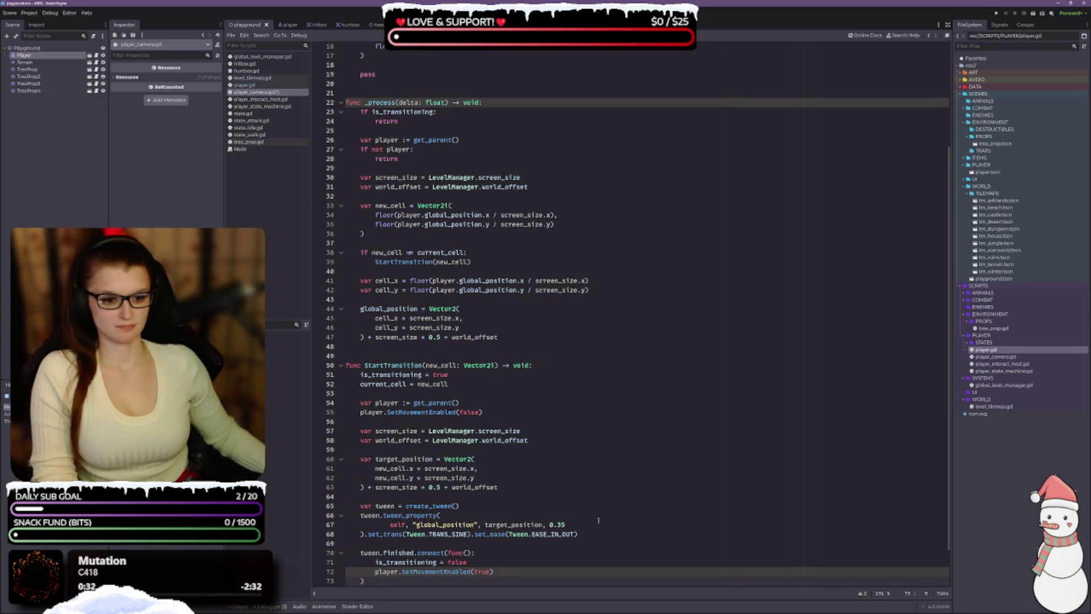
scroll(605, 536, "down", 2)
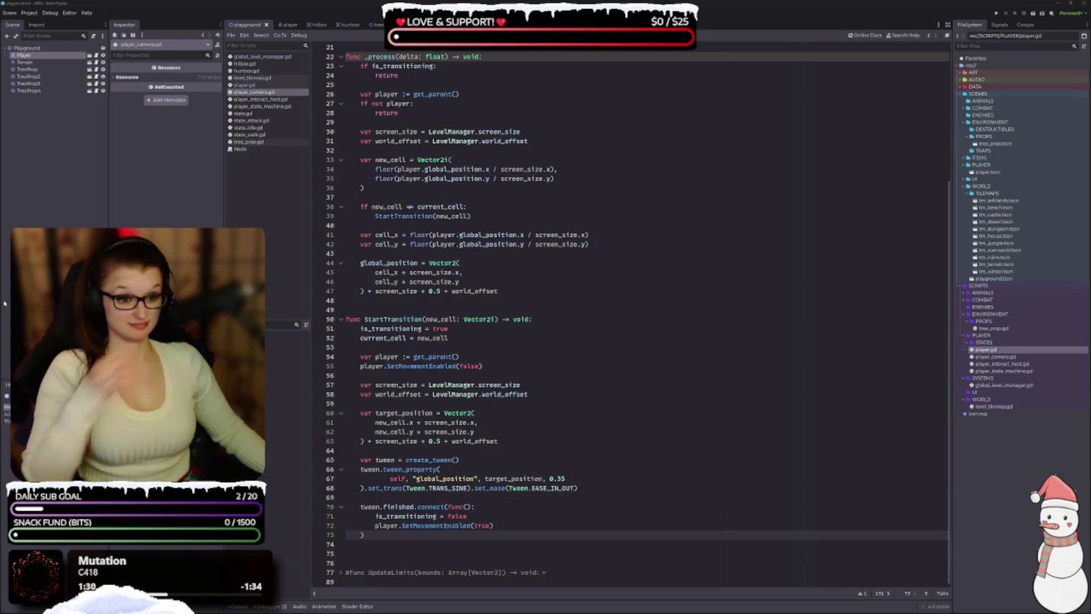
left_click(542, 517)
left_click(426, 296)
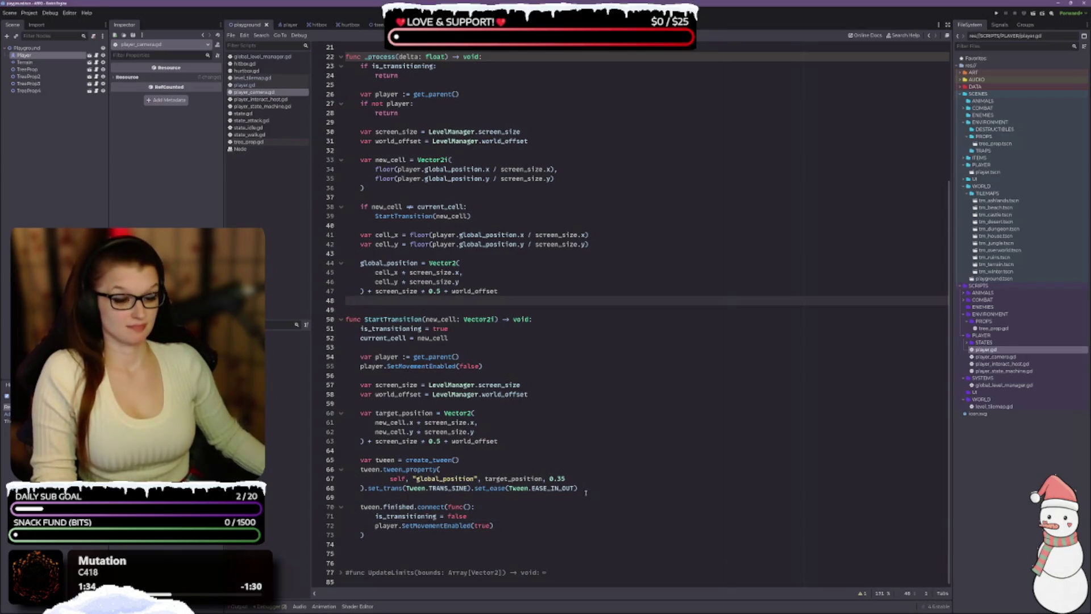
scroll(492, 515, "up", 5)
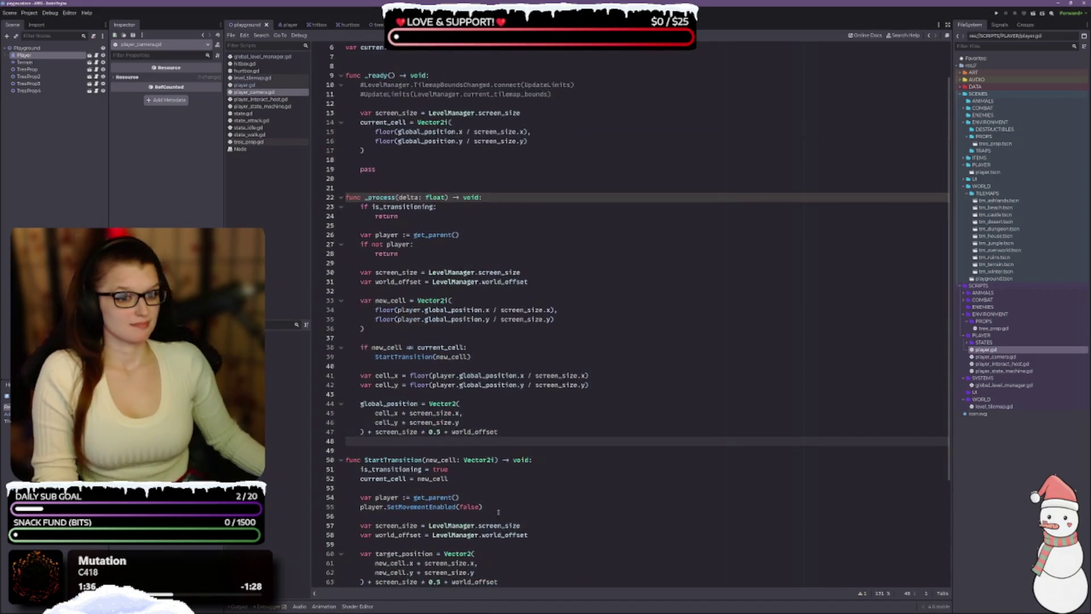
scroll(522, 442, "down", 2)
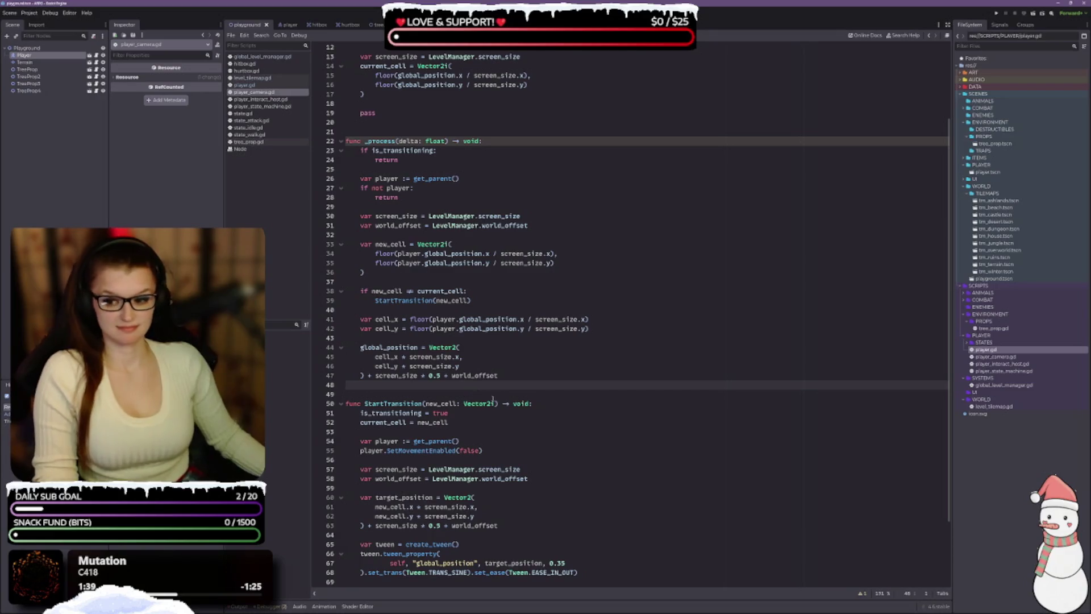
left_click(509, 300)
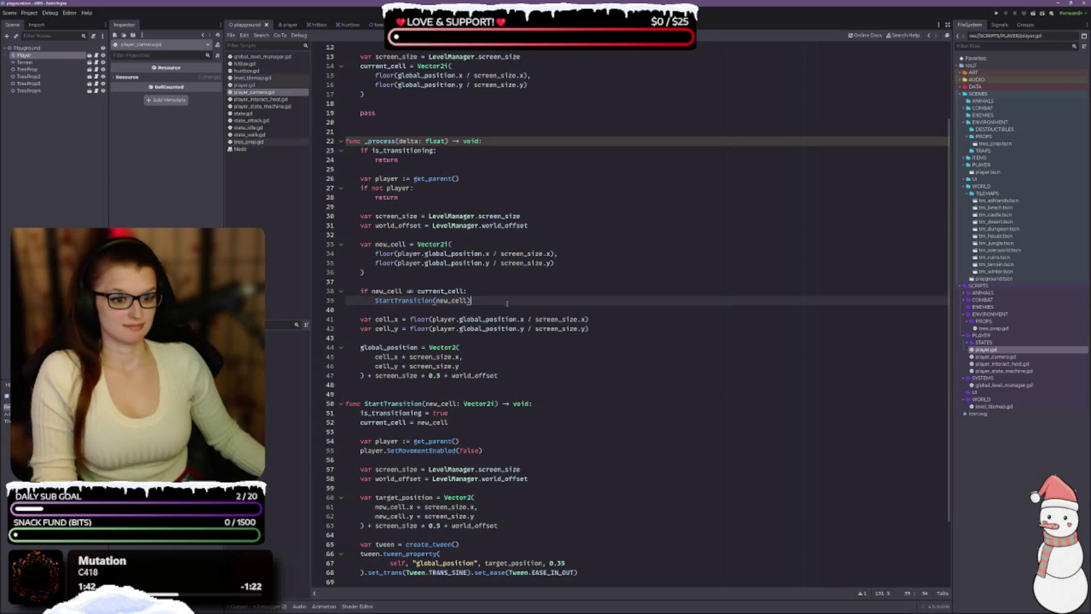
scroll(563, 349, "down", 1)
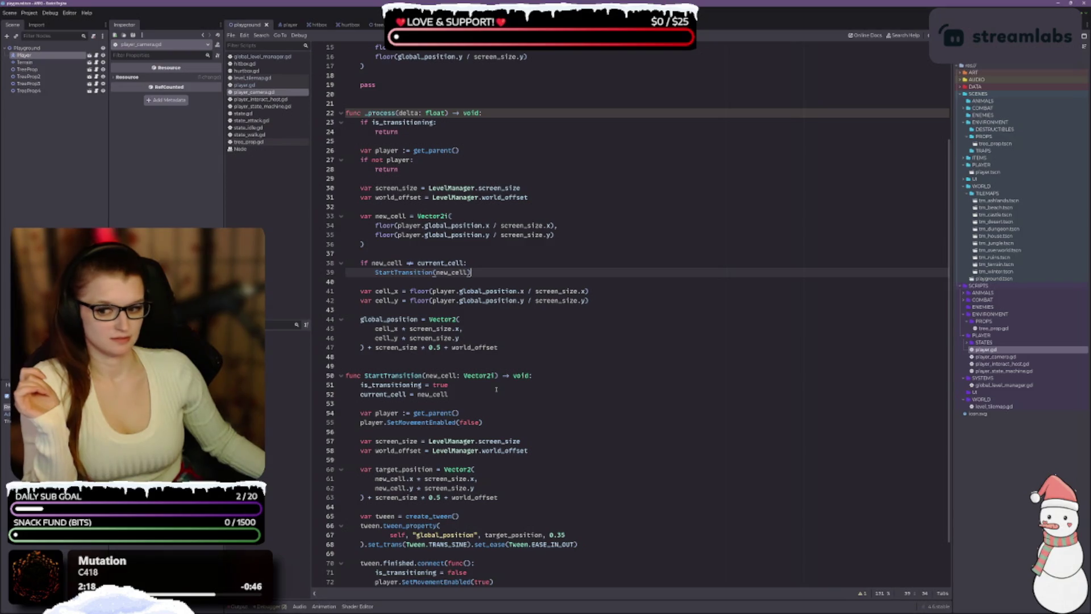
scroll(495, 389, "down", 1)
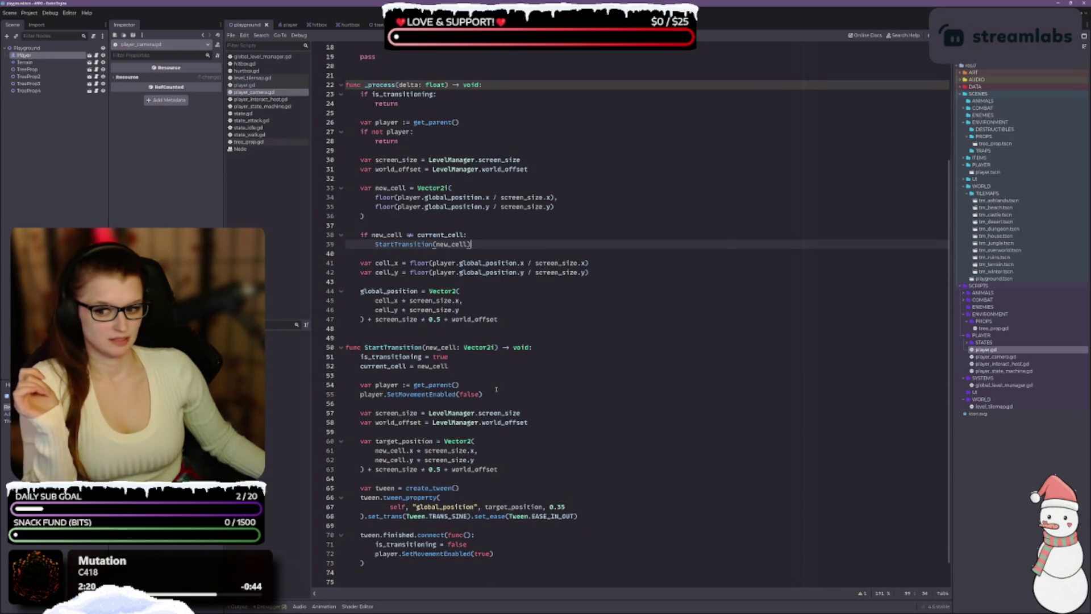
scroll(489, 381, "up", 1)
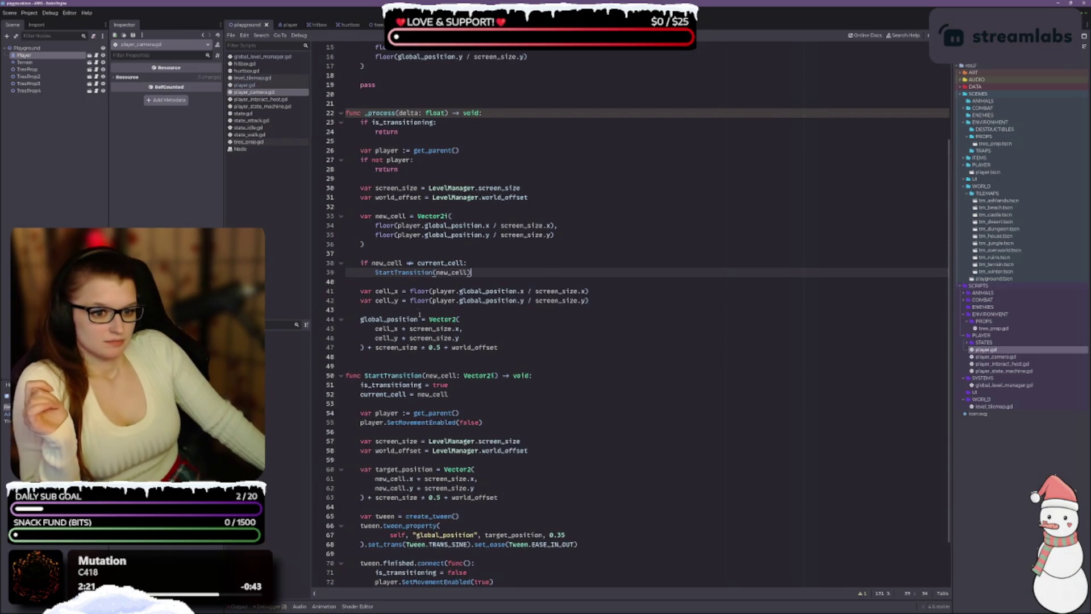
left_click(360, 291)
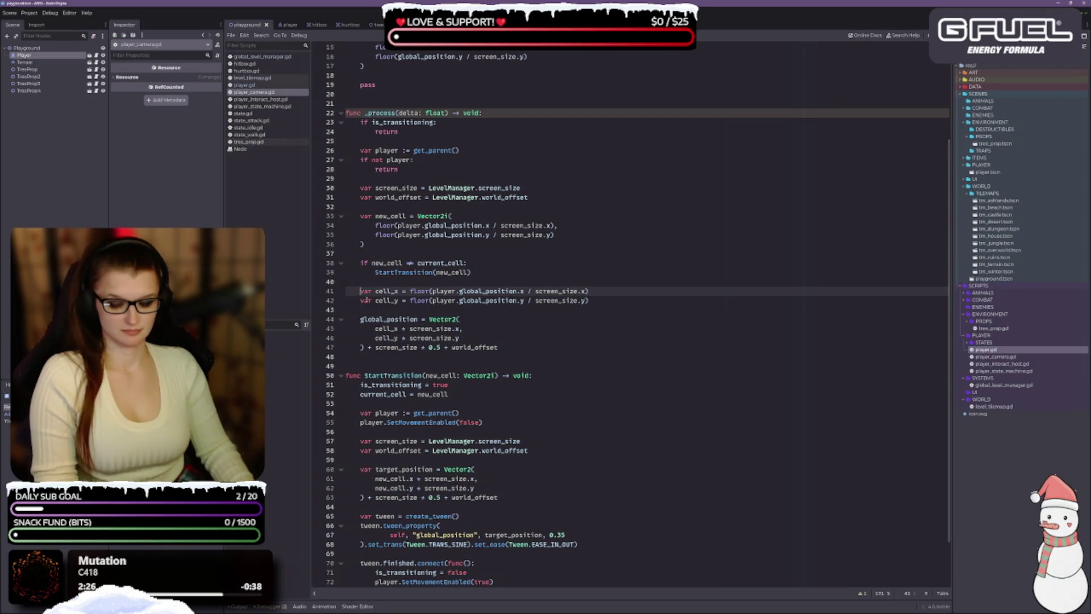
- Comment out lines 41 to 47 of _process with Ctrl+K
key("shift+Down")
key("ctrl+k")
key("Down")
key("Down")
key("ctrl+k")
key("Down")
key("ctrl+k")
key("Down")
key("ctrl+k")
key("Down")
key("ctrl+k")
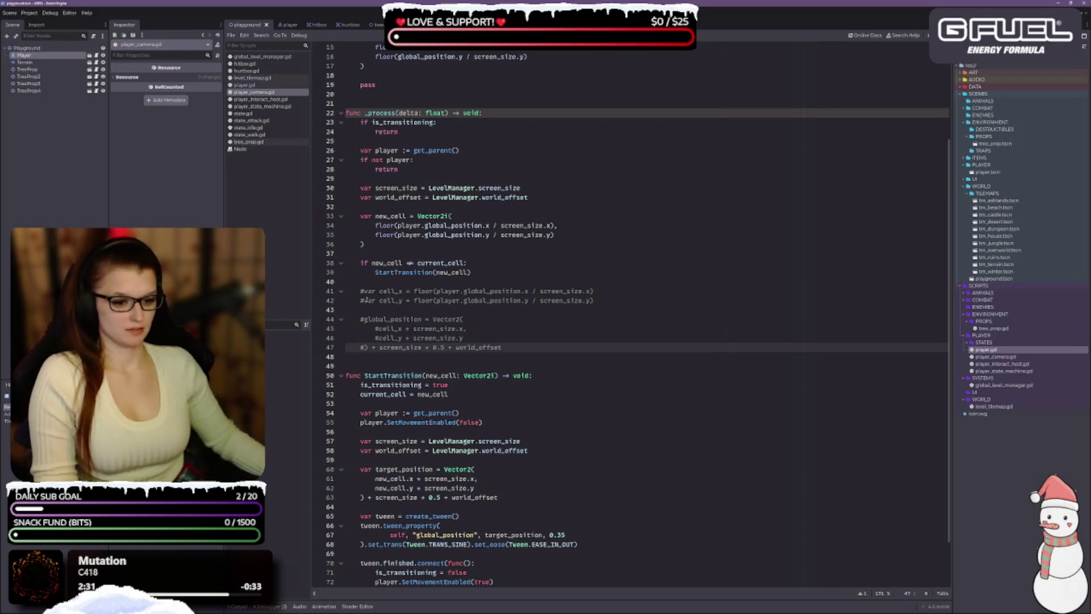
- Review the commented-out lines, then run the game with F5
scroll(367, 300, "down", 2)
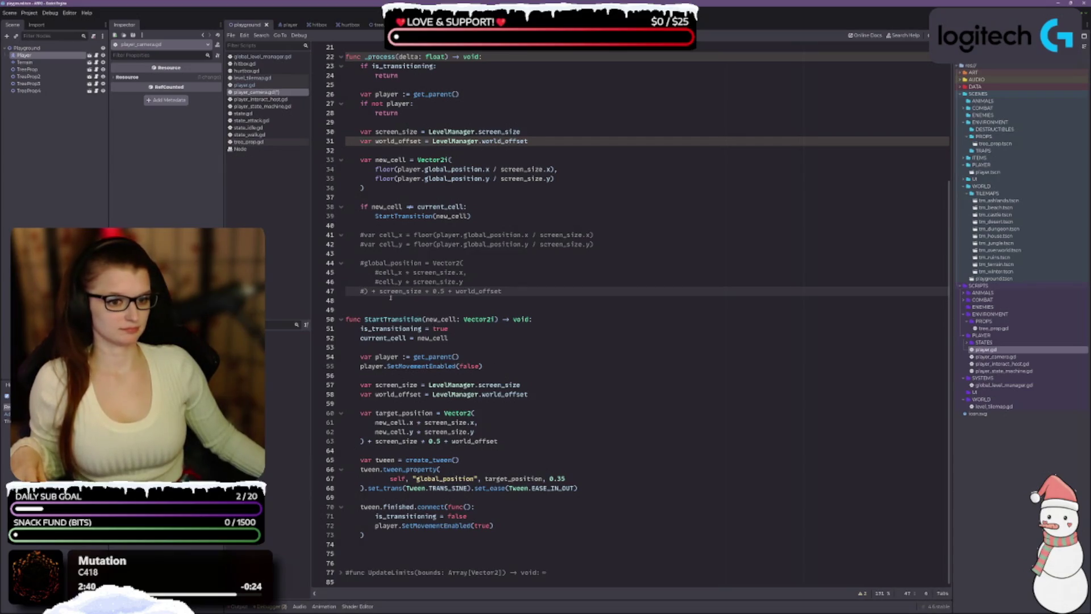
mouse_move(518, 293)
left_mouse_down()
mouse_move(453, 291)
mouse_move(345, 235)
left_mouse_up()
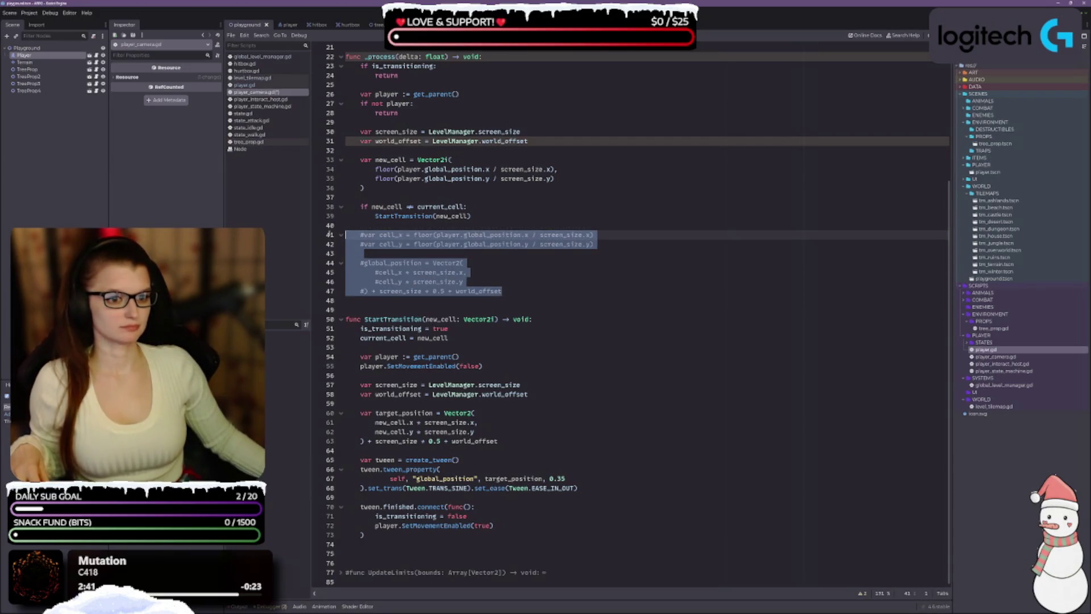
left_click(505, 292)
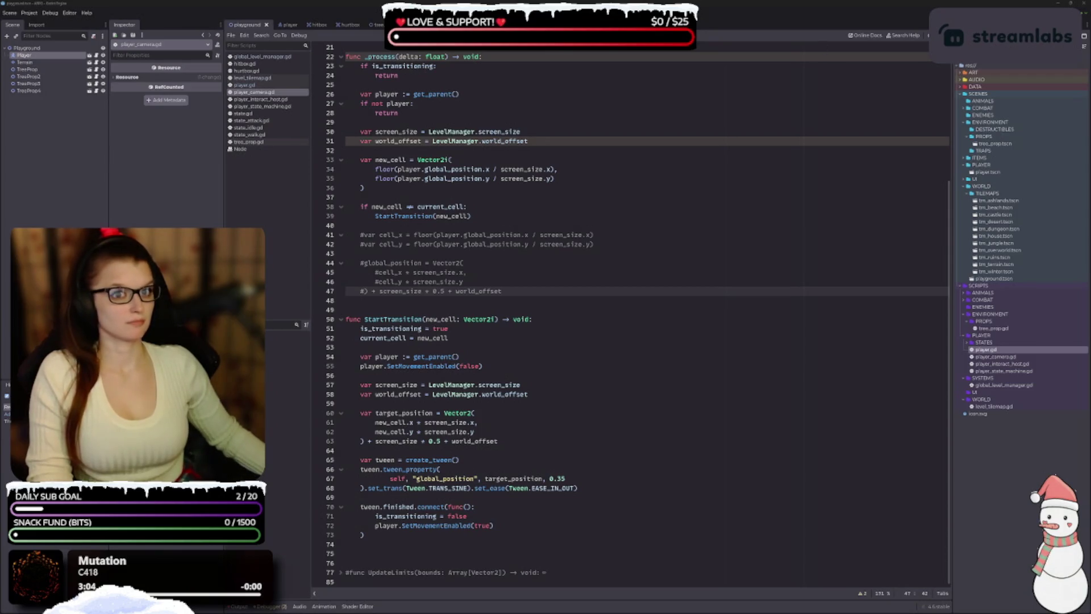
key("F5")
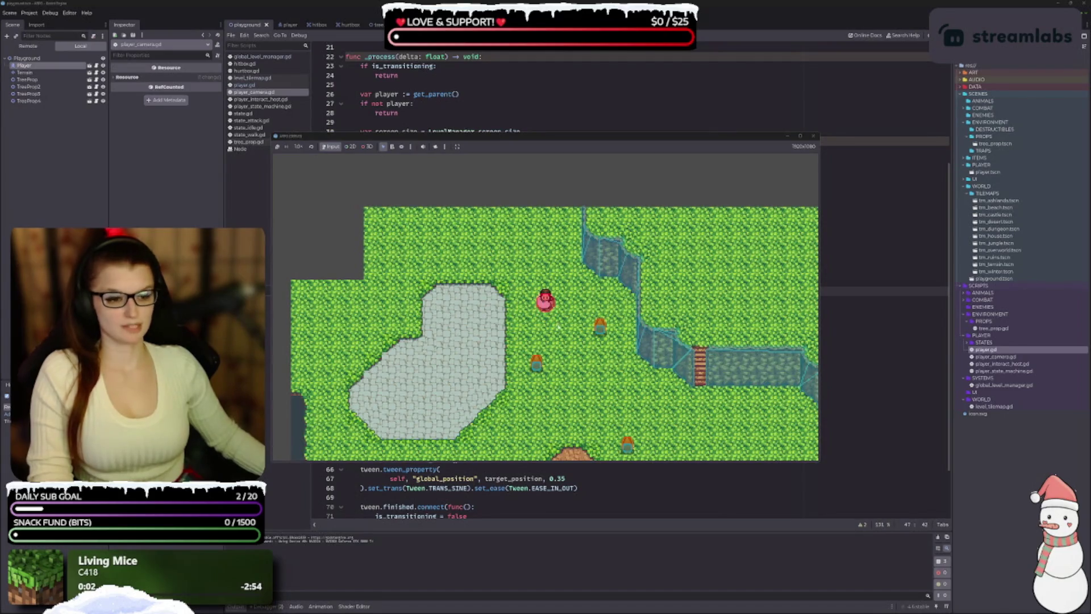
- Walk the player down and right with S and D until the camera reaches the desert screen
key("s")
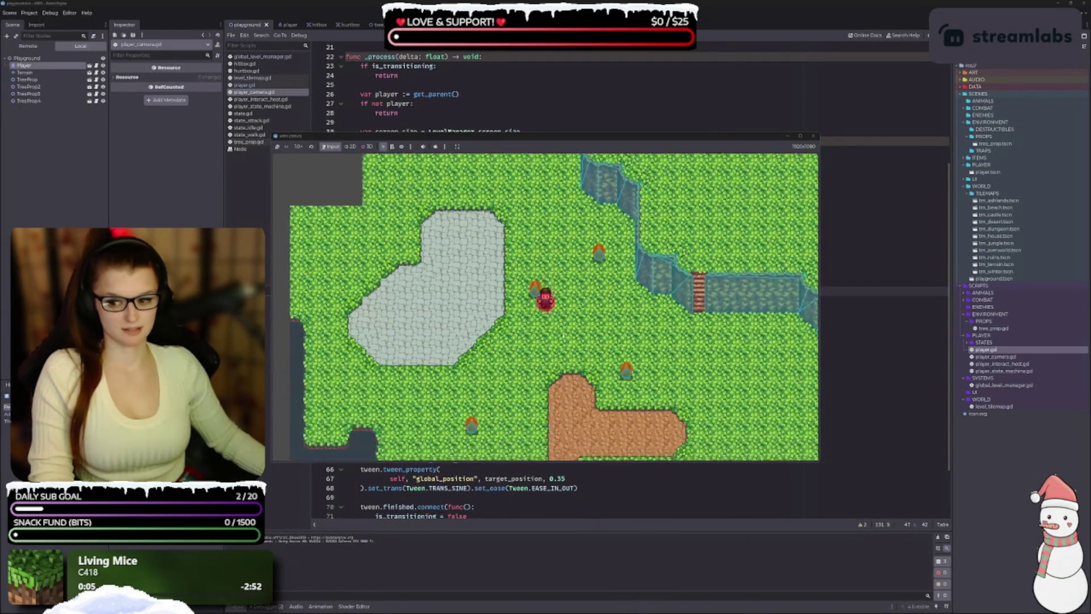
key("d")
key("d")
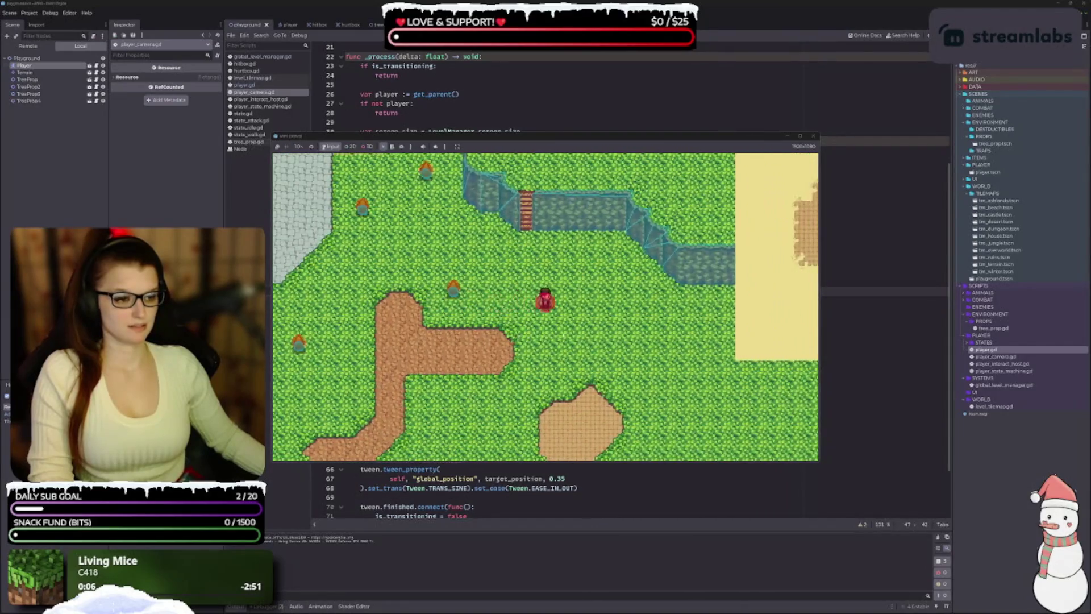
key("d")
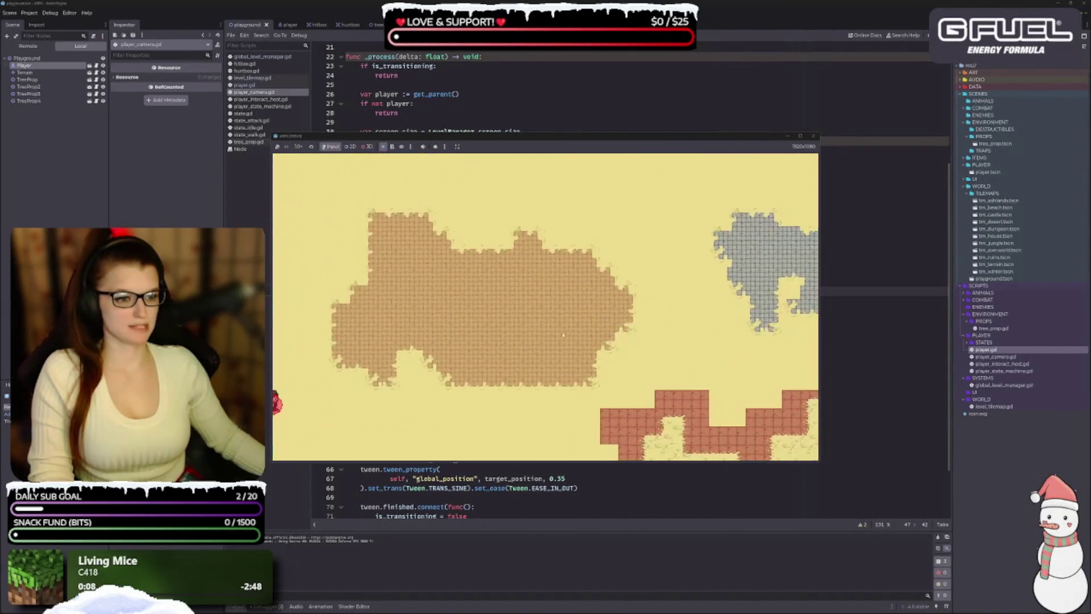
key("d")
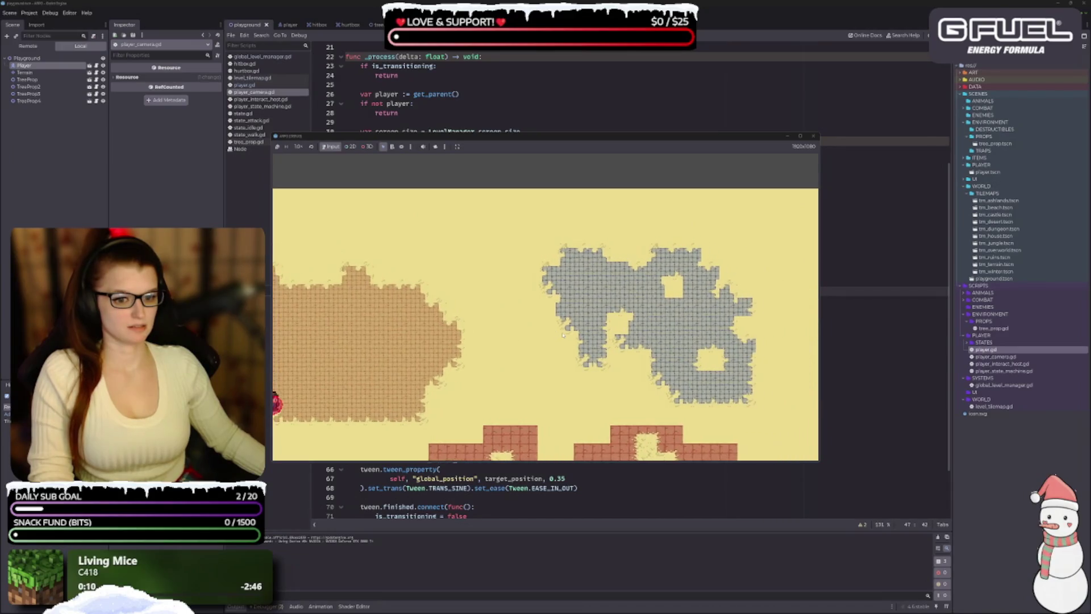